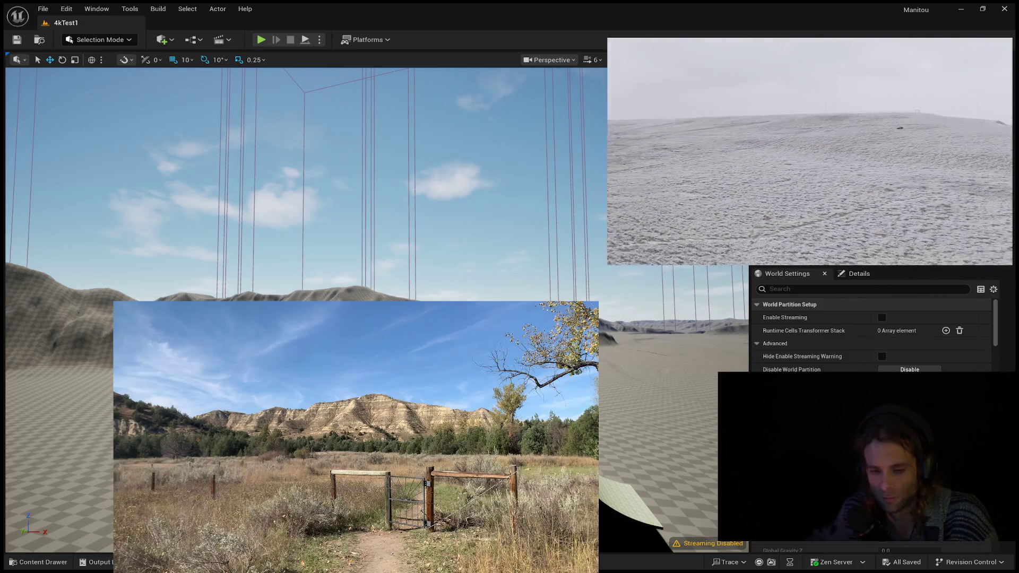
- Select the badlands landscape in the 4kTest1 level viewport
click(53, 424)
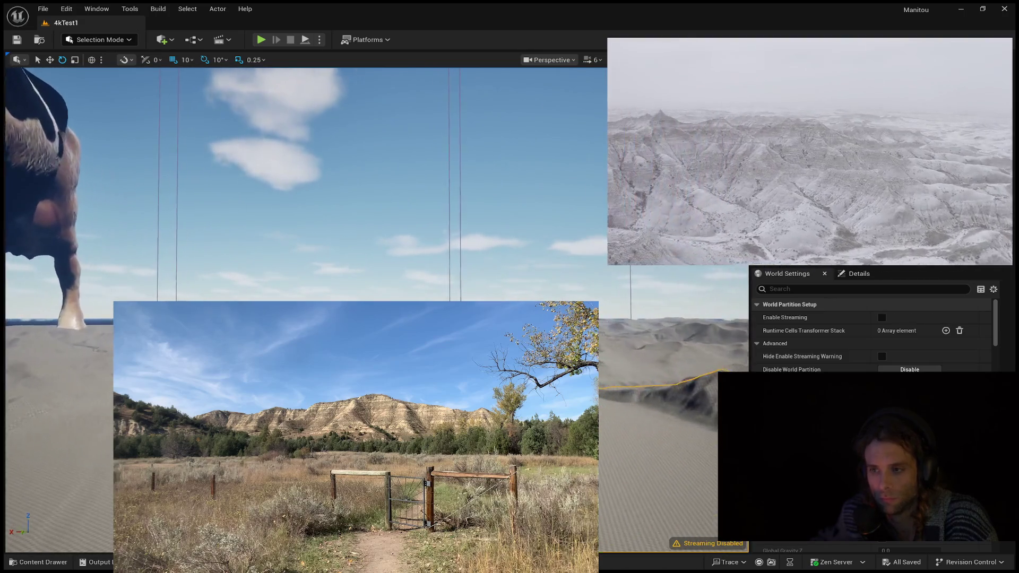
- Tilt the camera down from the sky onto the sculpted hills and dark hollows
drag(380, 237, 380, 274)
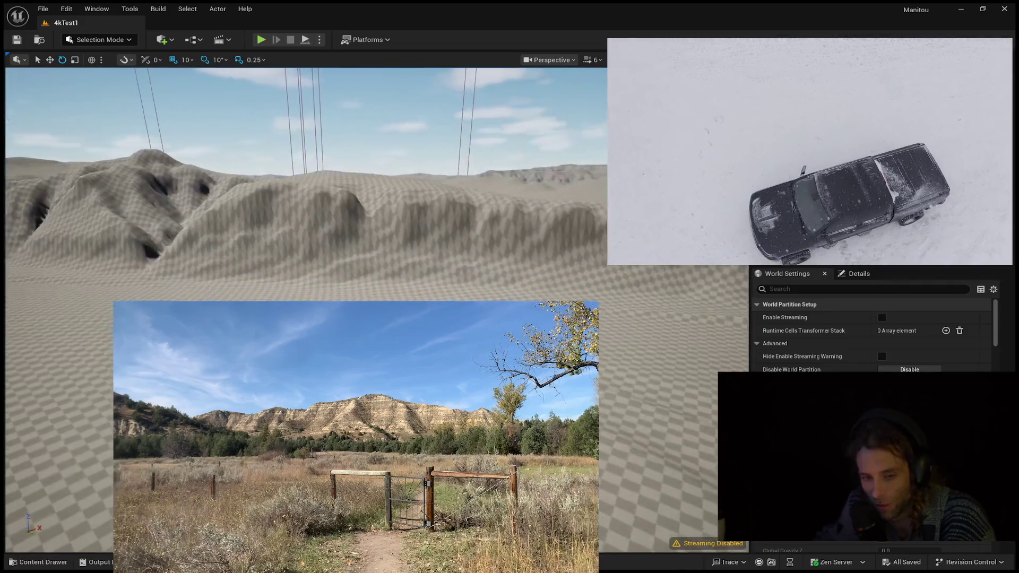
- Start Play In Editor with Alt+P and run the mannequin toward the sculpted hillside
click(321, 293)
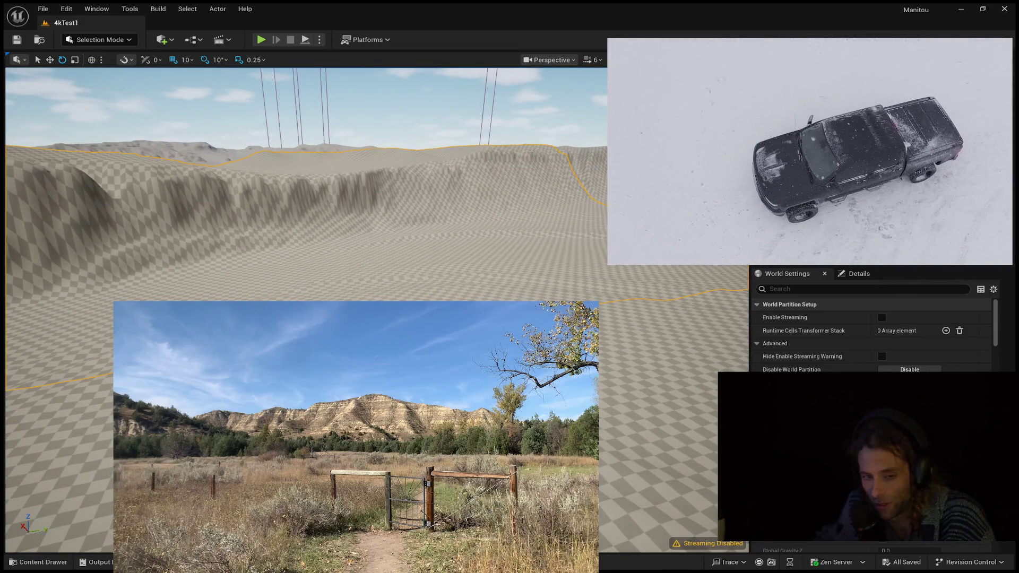
key(alt+p)
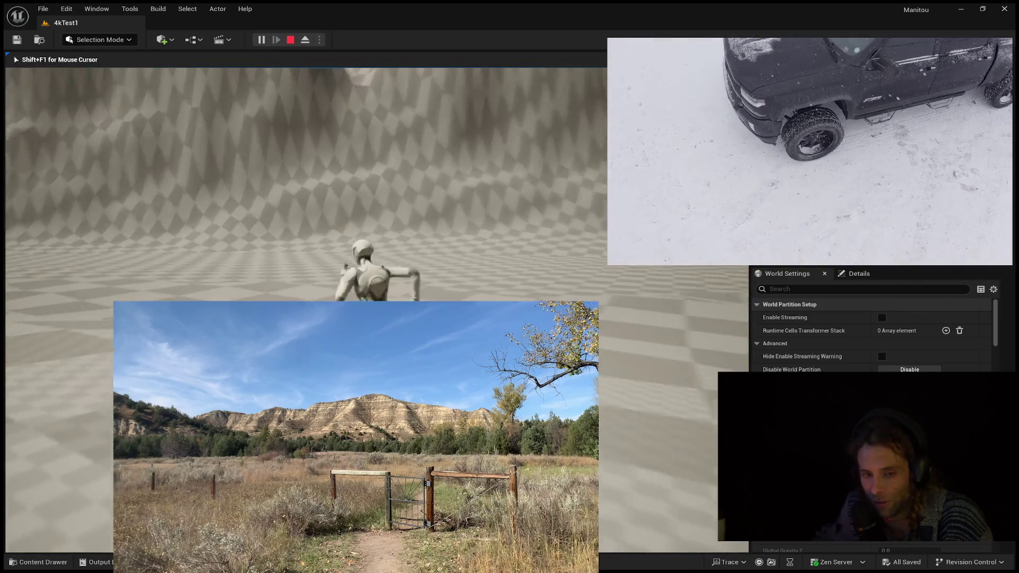
key(w)
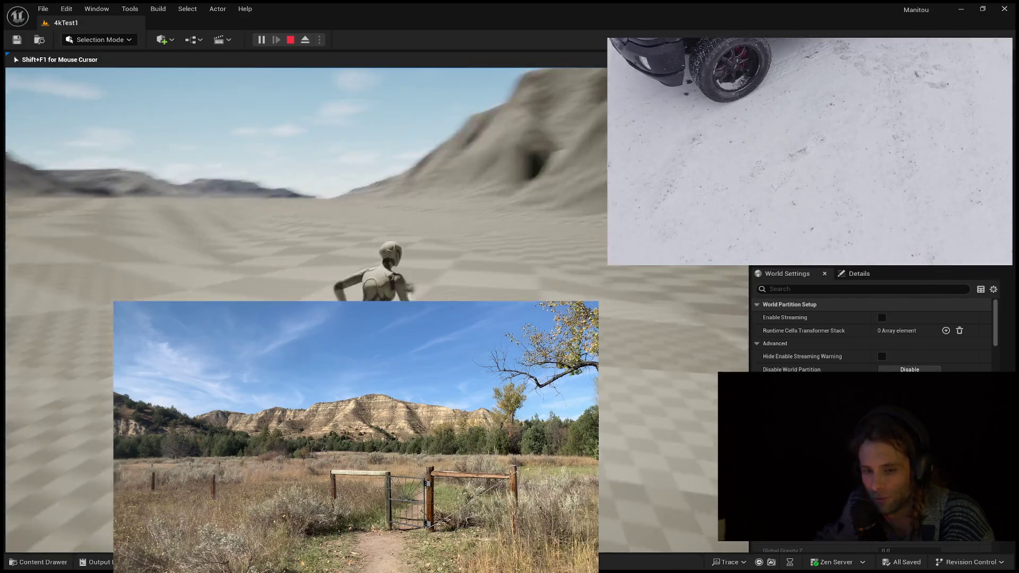
key(w)
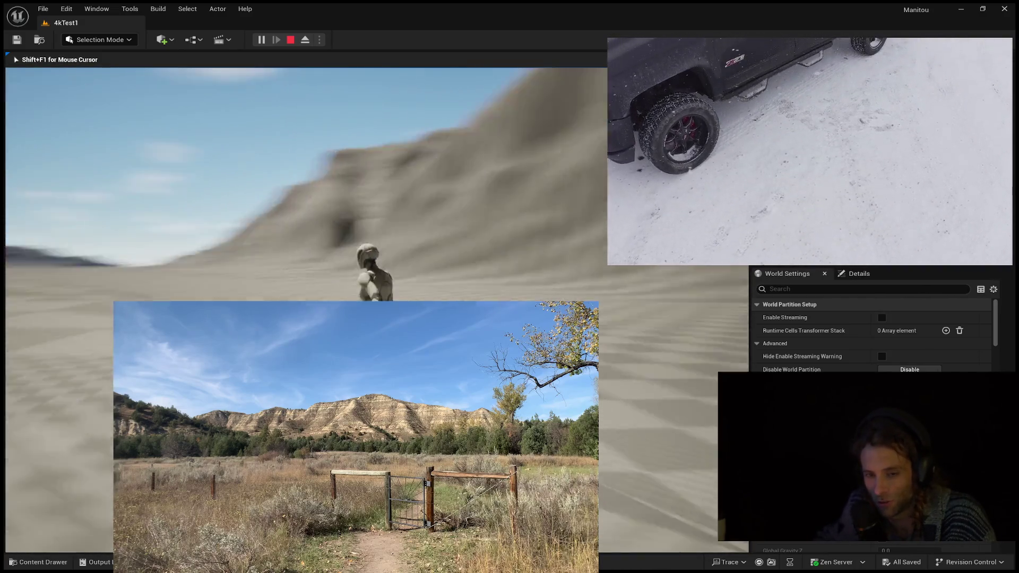
key(w)
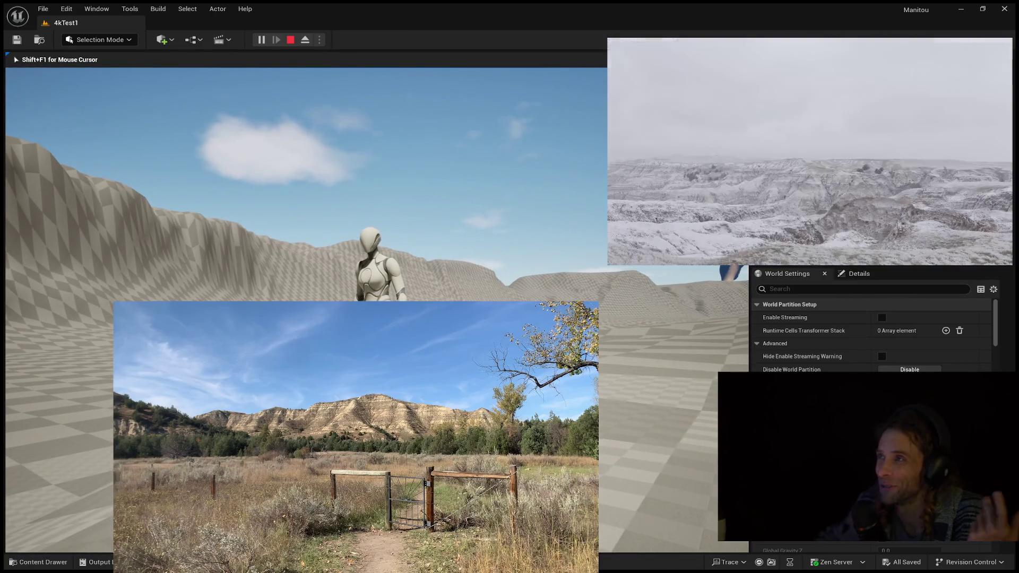
key(w)
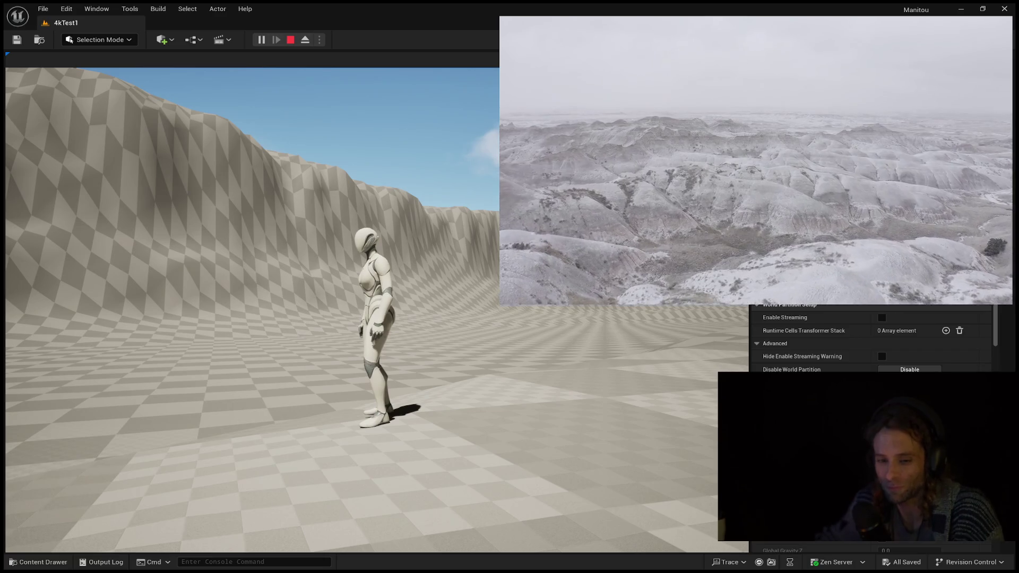
- Run the character past the bison statue toward the cliff with the cave
click(252, 308)
key(w)
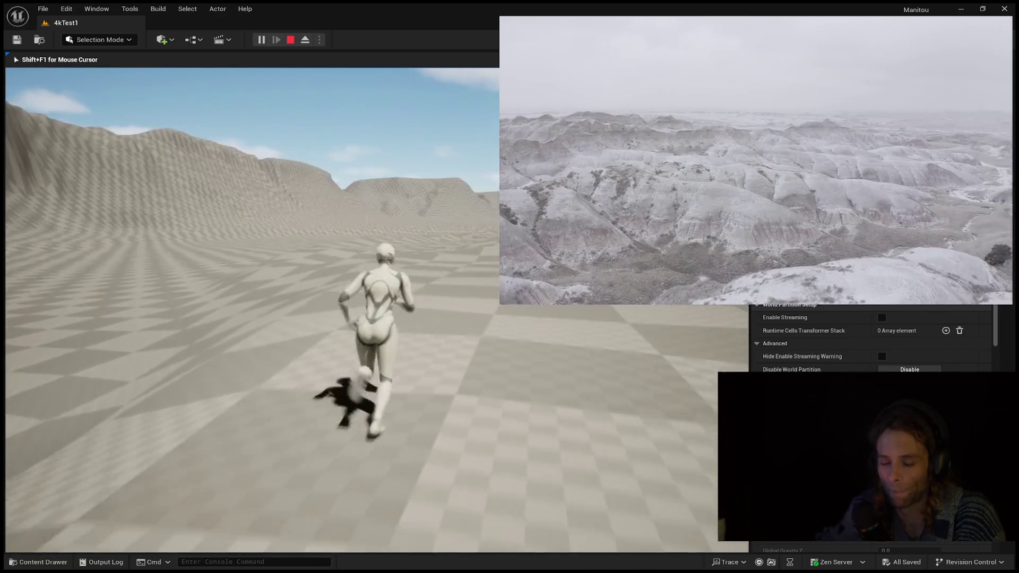
key(w)
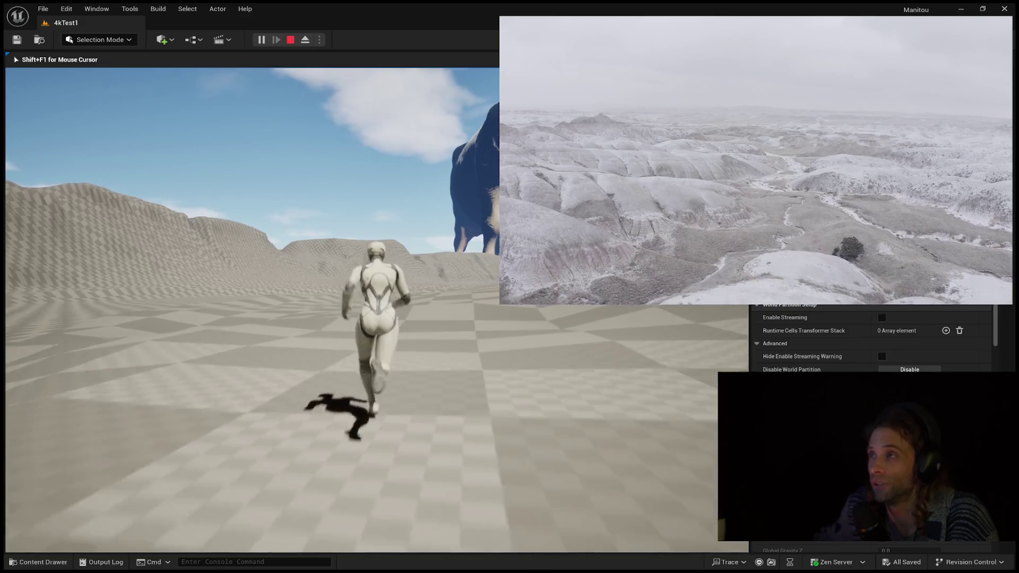
key(w)
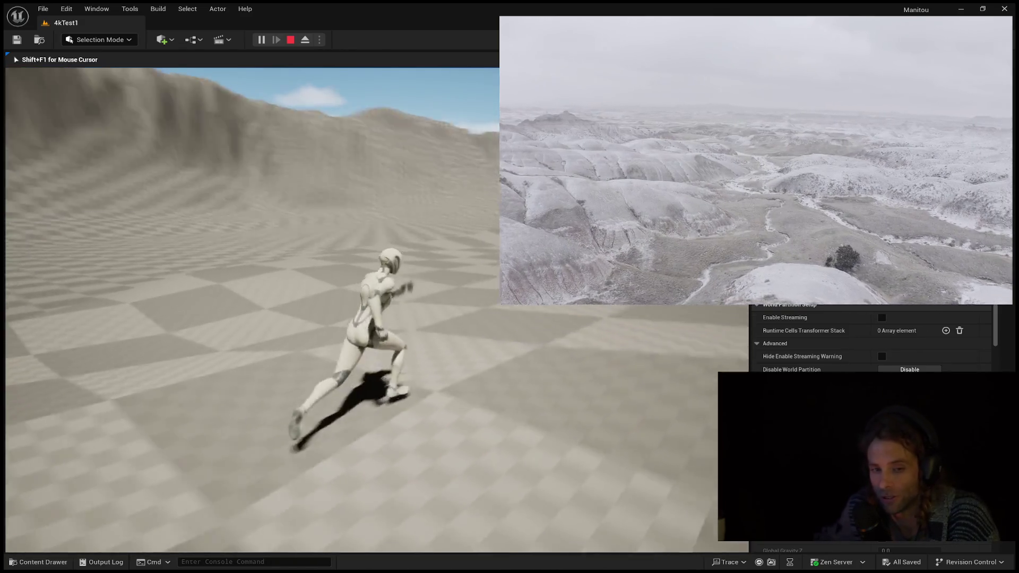
key(w)
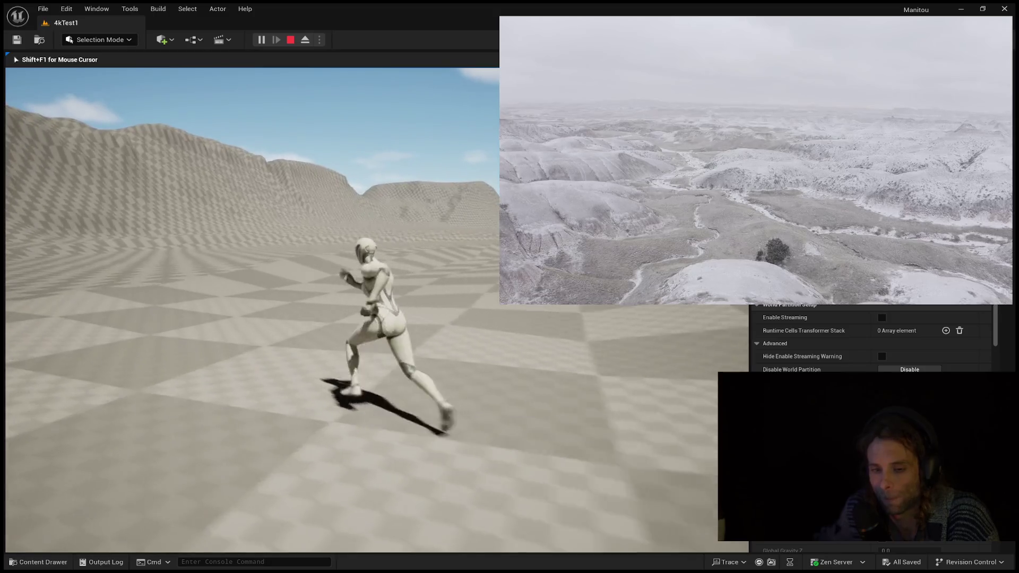
key(w)
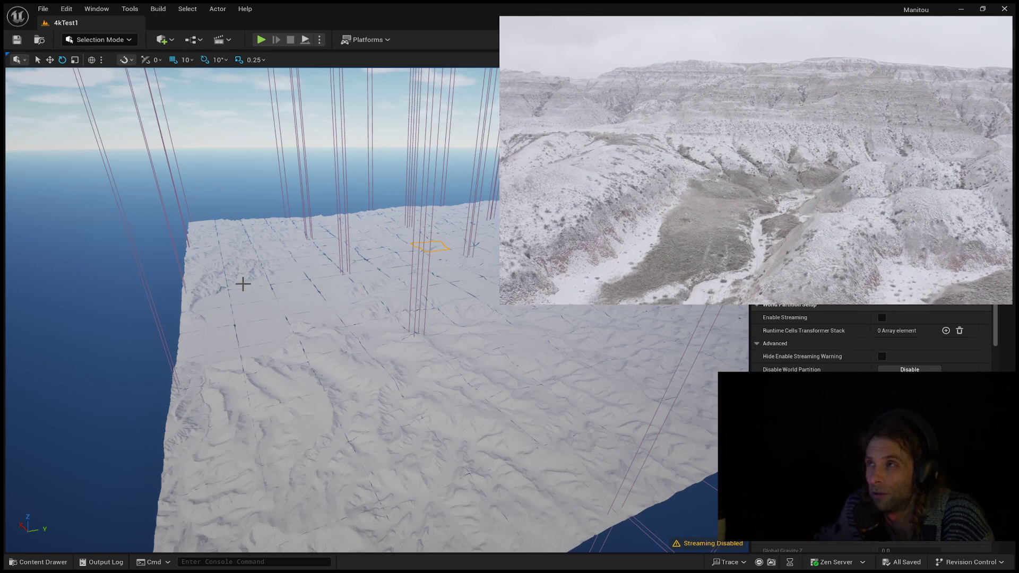
- Orbit toward the water and show the World Partition grid of LandscapeRegion cells
mouse_move(240, 282)
mouse_down()
mouse_move(186, 303)
mouse_move(229, 292)
mouse_move(196, 255)
mouse_up()
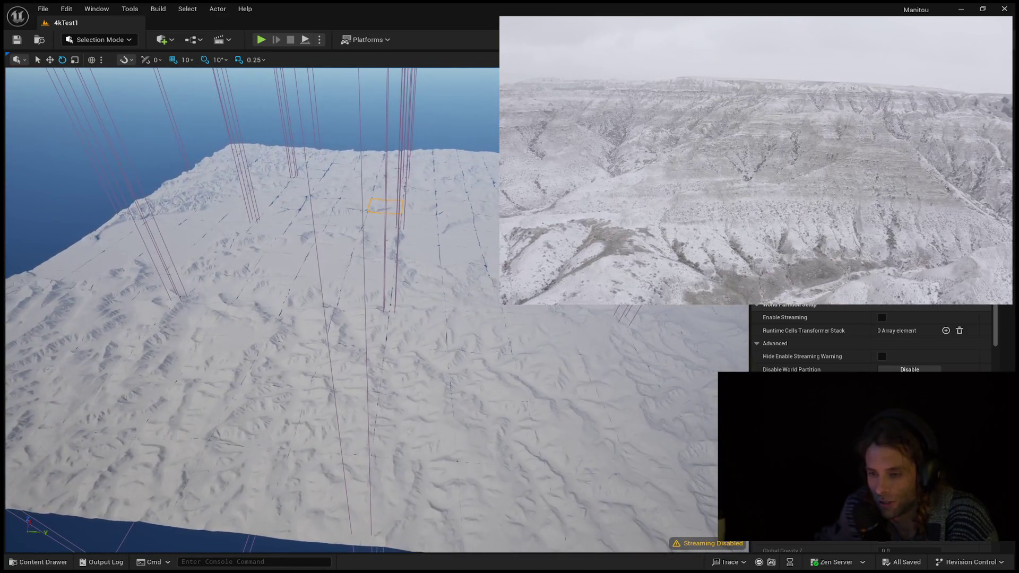
click(679, 307)
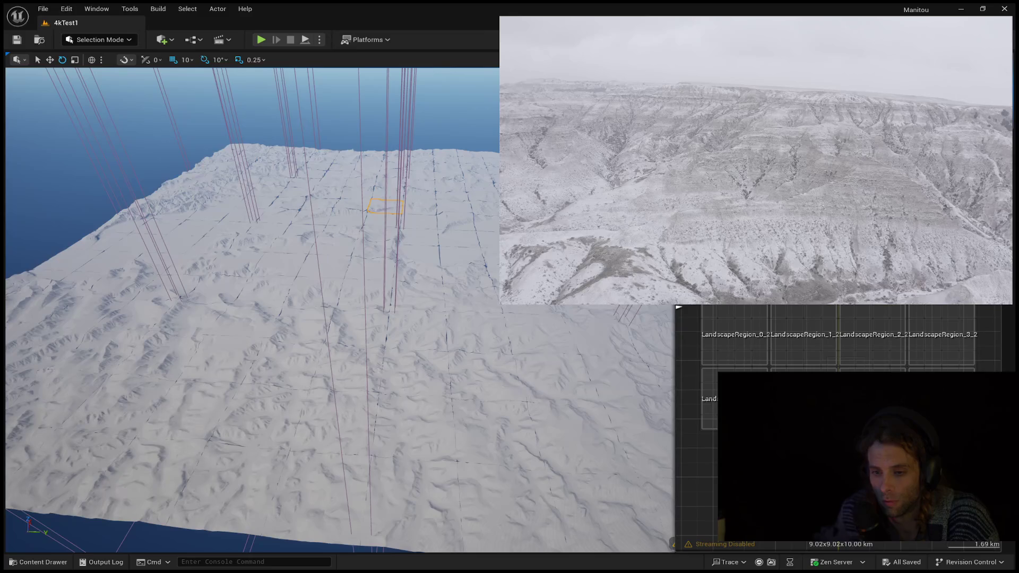
- Select the LandscapeRegion_0_2 cell in the World Partition grid
click(758, 316)
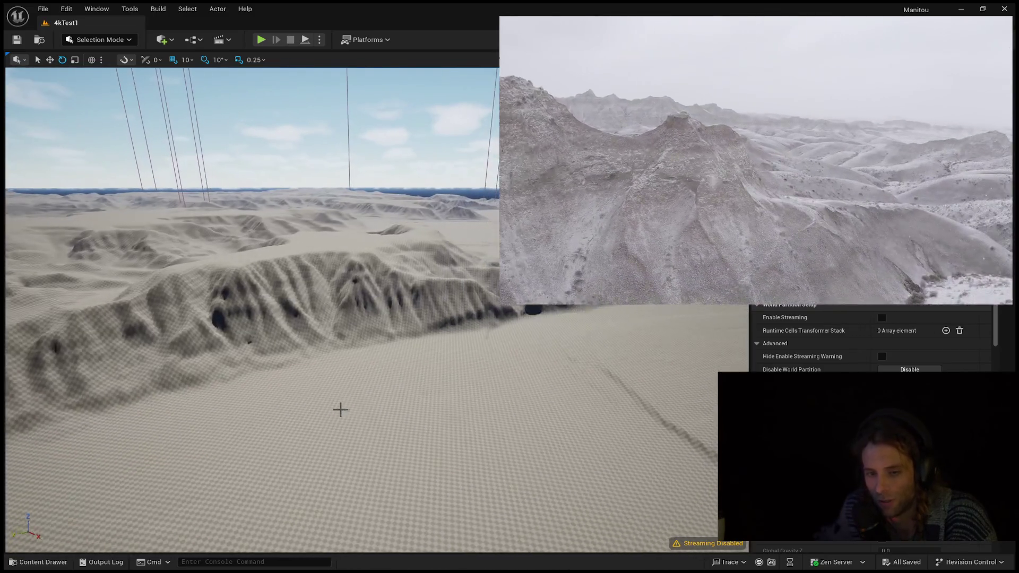
- Fly over the eroded ridges, tilting up to survey the flat valley floor
drag(340, 410, 354, 406)
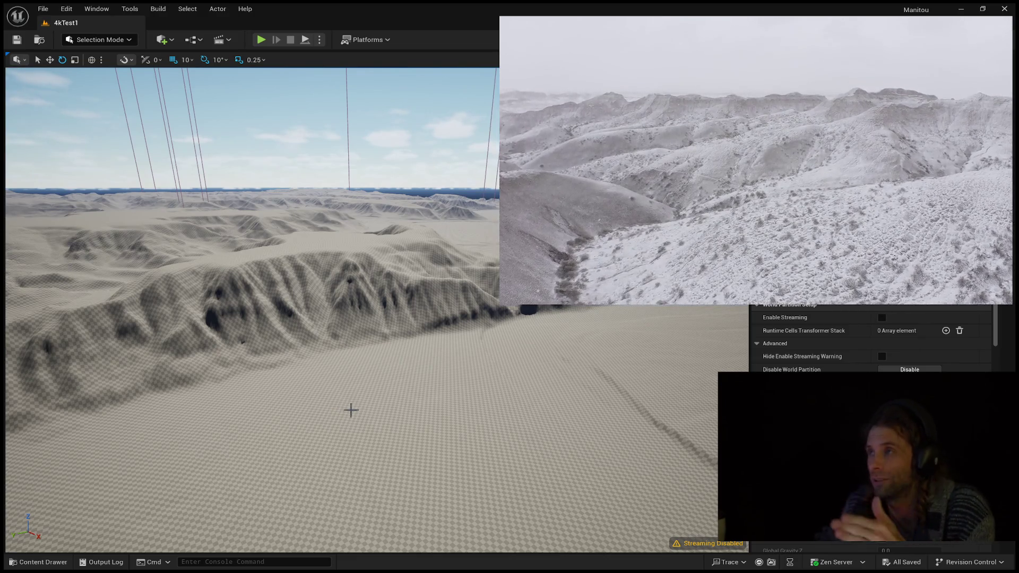
drag(330, 392, 329, 319)
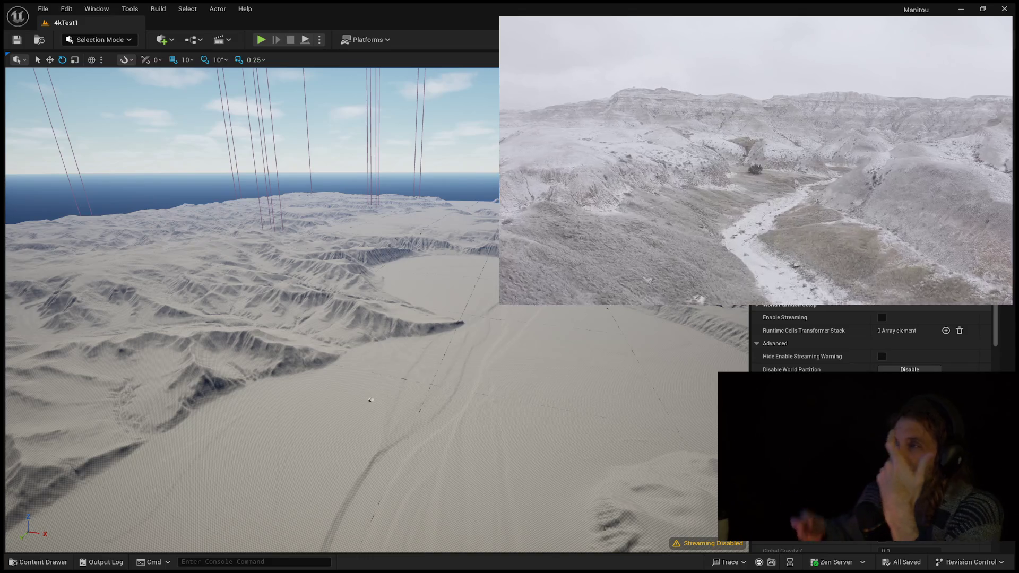
- Fly from the cow model low across the valley floor toward the horizon
mouse_move(523, 309)
mouse_down()
mouse_move(515, 319)
mouse_move(521, 298)
mouse_move(510, 312)
mouse_up()
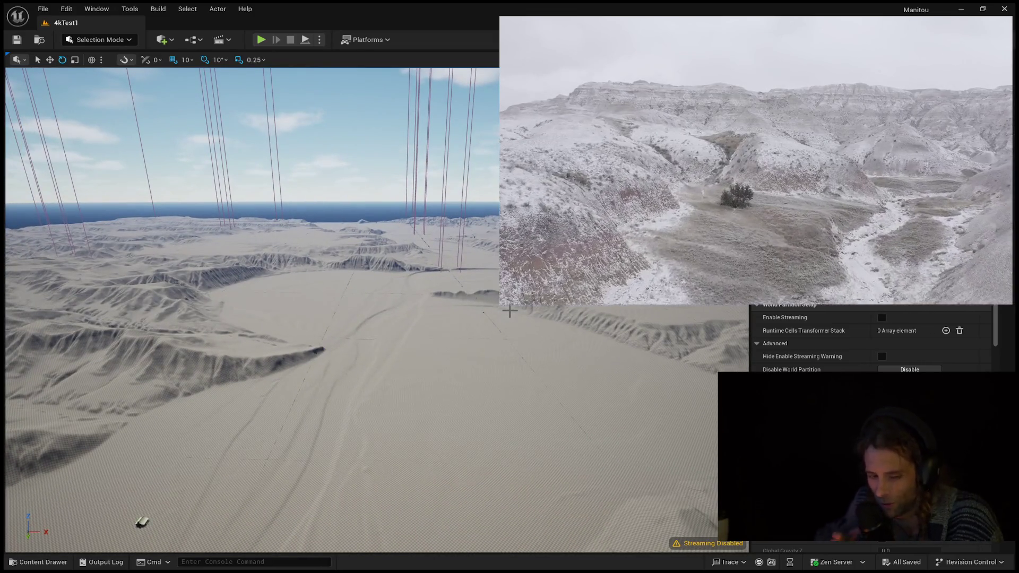
mouse_move(459, 369)
mouse_down()
mouse_move(460, 398)
mouse_move(459, 369)
mouse_up()
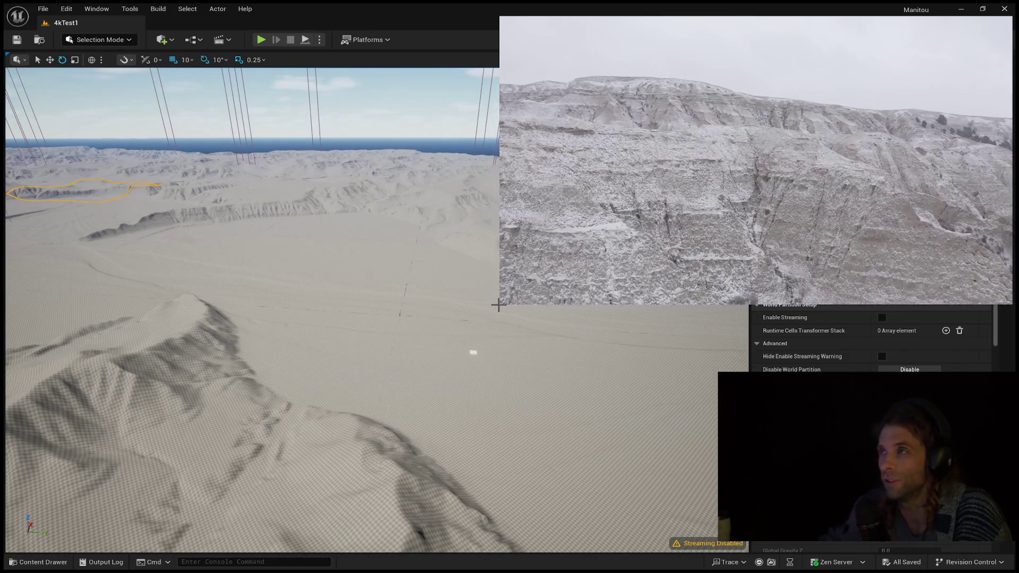
drag(473, 352, 629, 382)
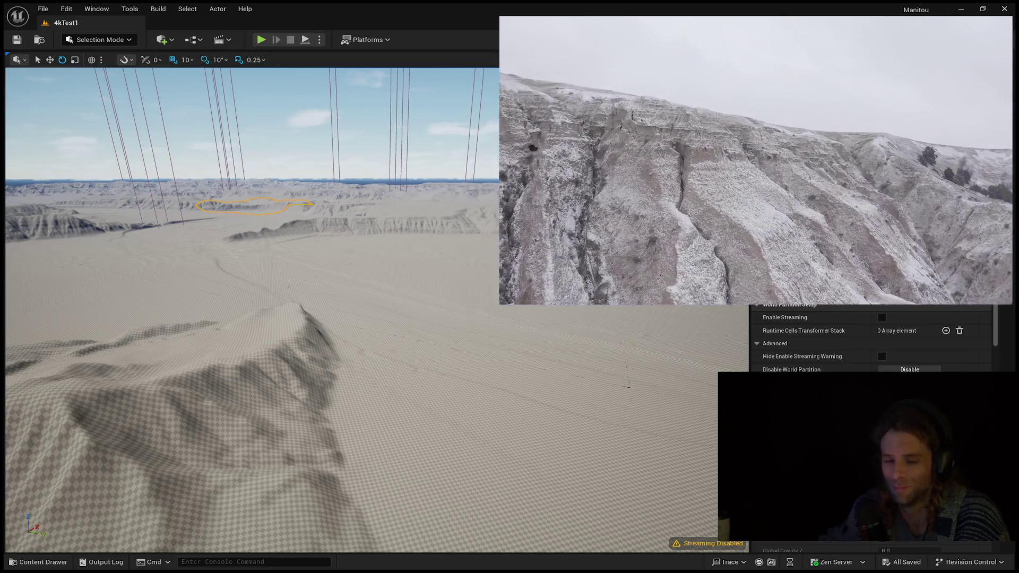
key(w)
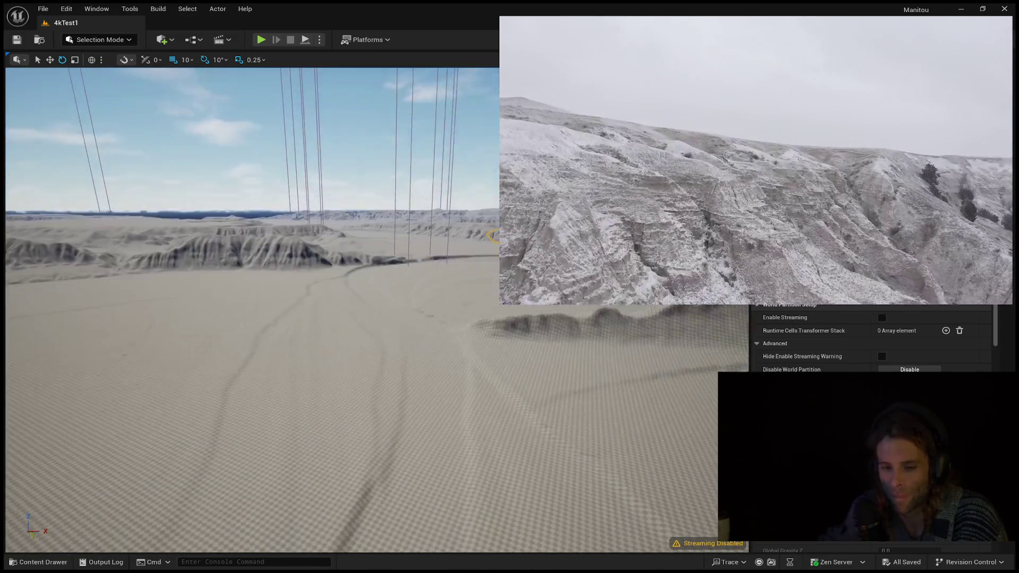
key(w)
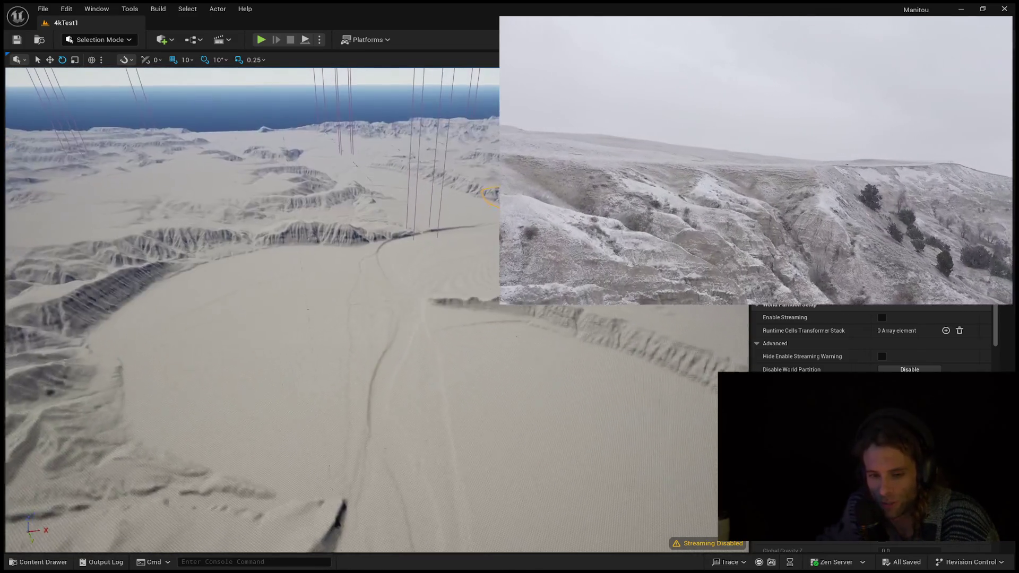
key(w)
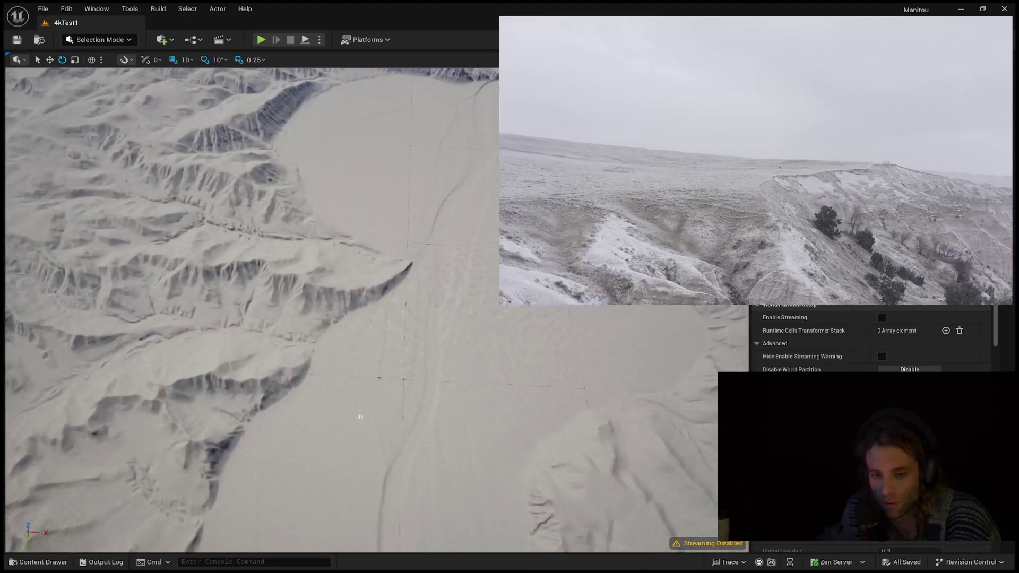
key(w)
key(w)
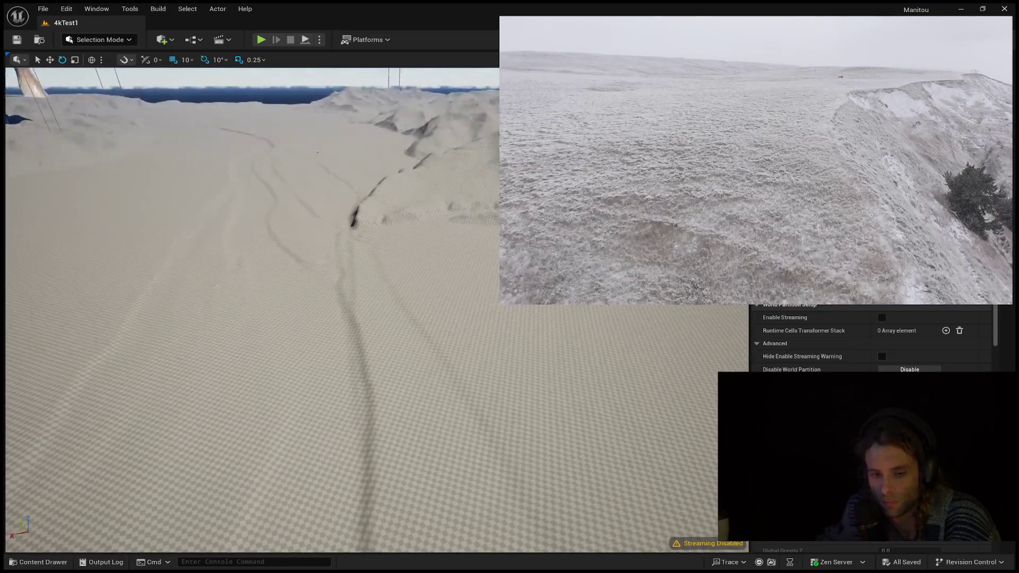
key(w)
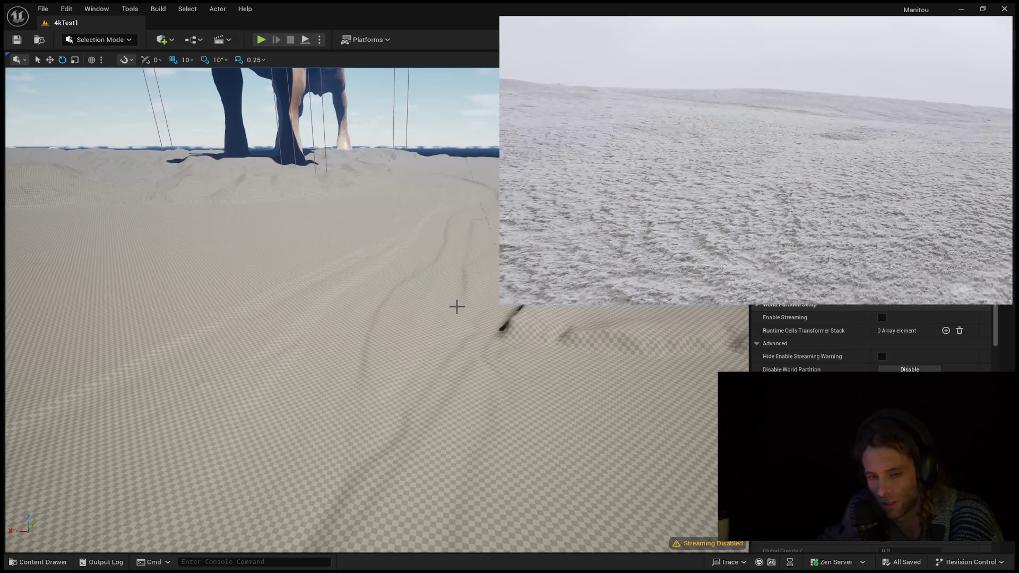
click(381, 371)
- Run a test play on the flat checkered plain, then end it
key(Escape)
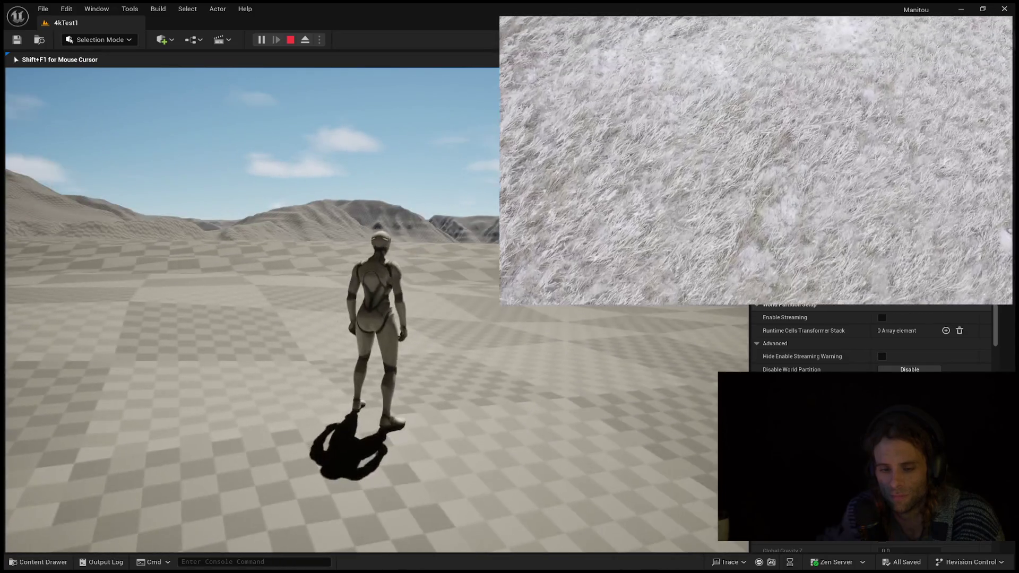
key(Escape)
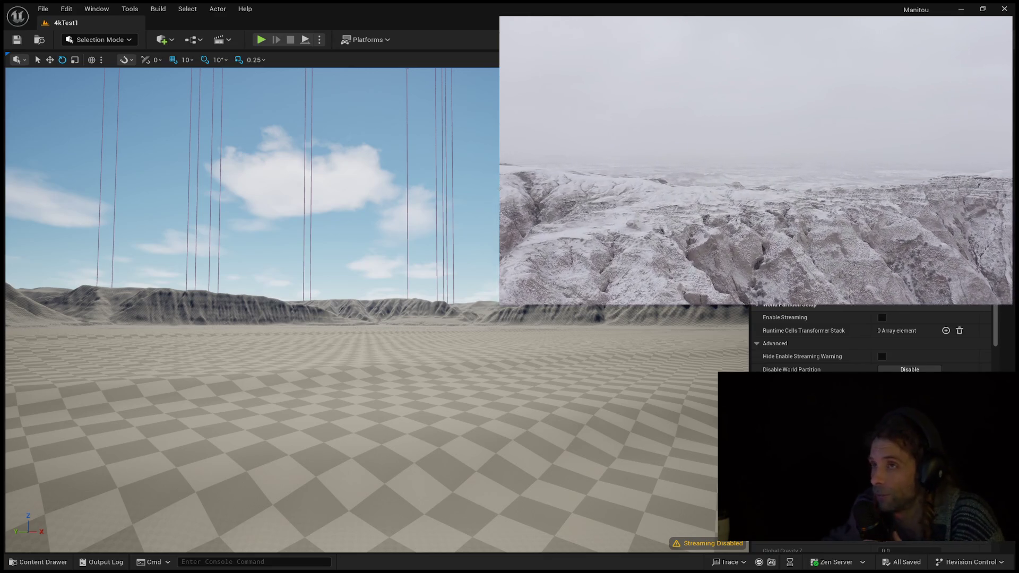
- Turn the view across the flat checker plain toward the low sculpted hills
mouse_move(372, 318)
mouse_down()
mouse_move(297, 317)
mouse_move(279, 282)
mouse_move(311, 281)
mouse_move(255, 281)
mouse_move(276, 282)
mouse_up()
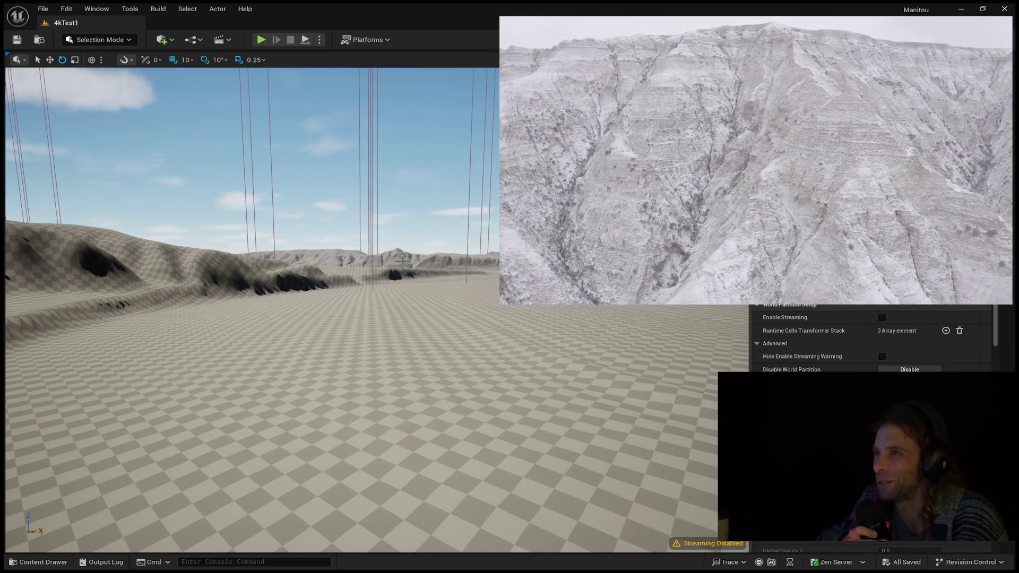
drag(446, 159, 432, 162)
mouse_move(319, 265)
mouse_down()
mouse_move(250, 263)
mouse_move(305, 199)
mouse_move(274, 210)
mouse_move(313, 220)
mouse_up()
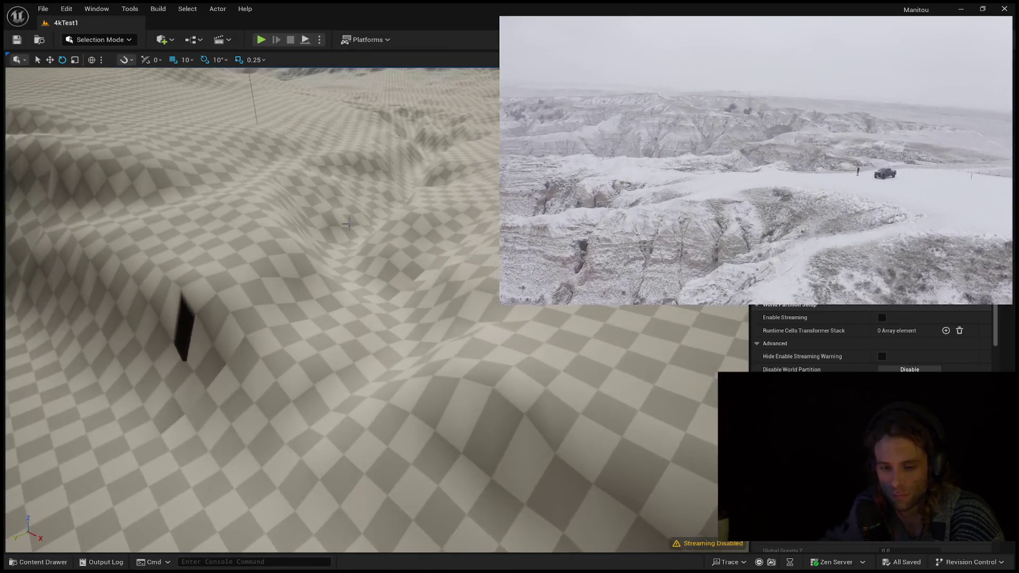
click(450, 267)
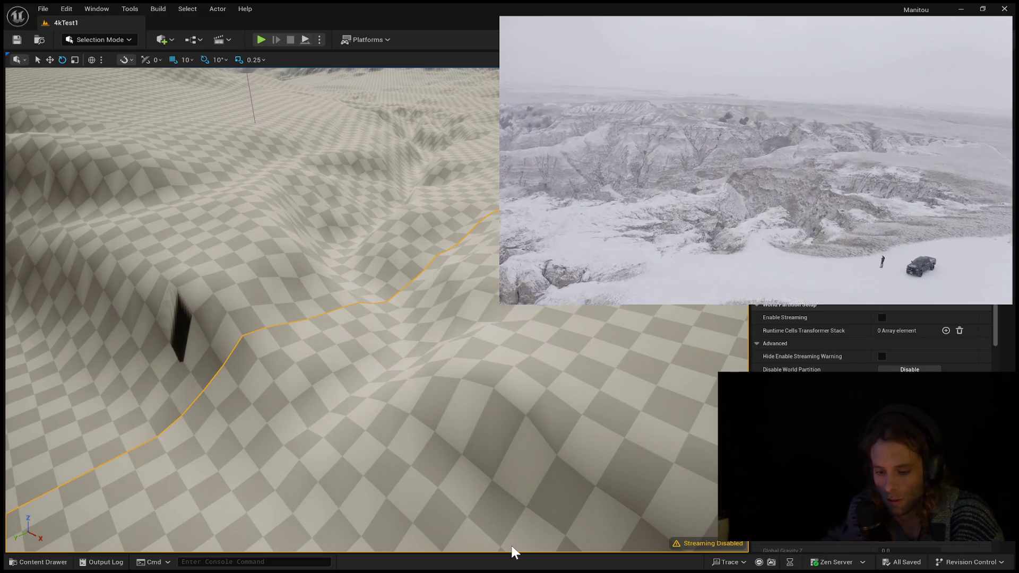
- Deselect the landscape, start Play-In-Editor and run the mannequin up the slope with a leap
key(Escape)
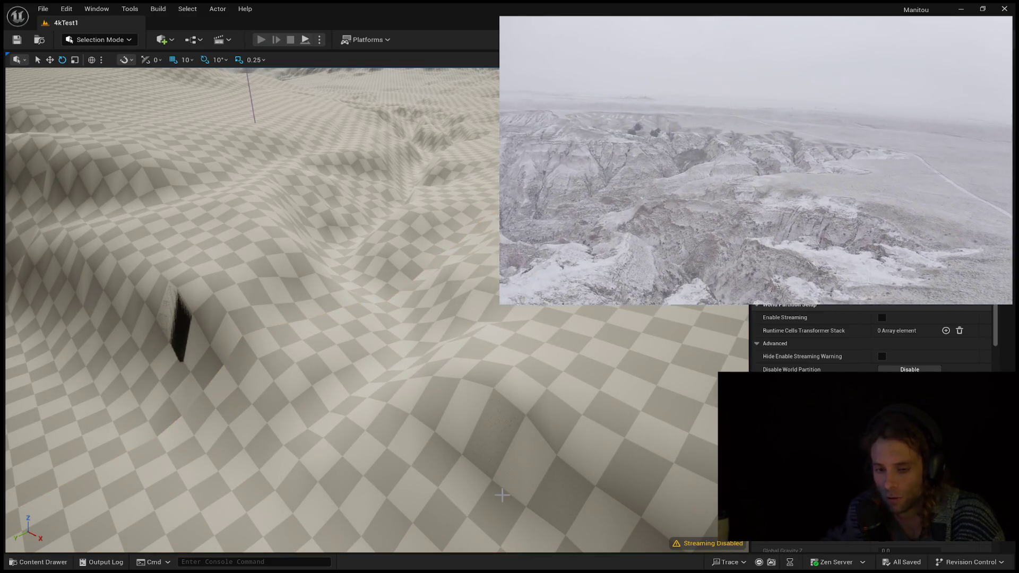
key(alt+p)
key(w)
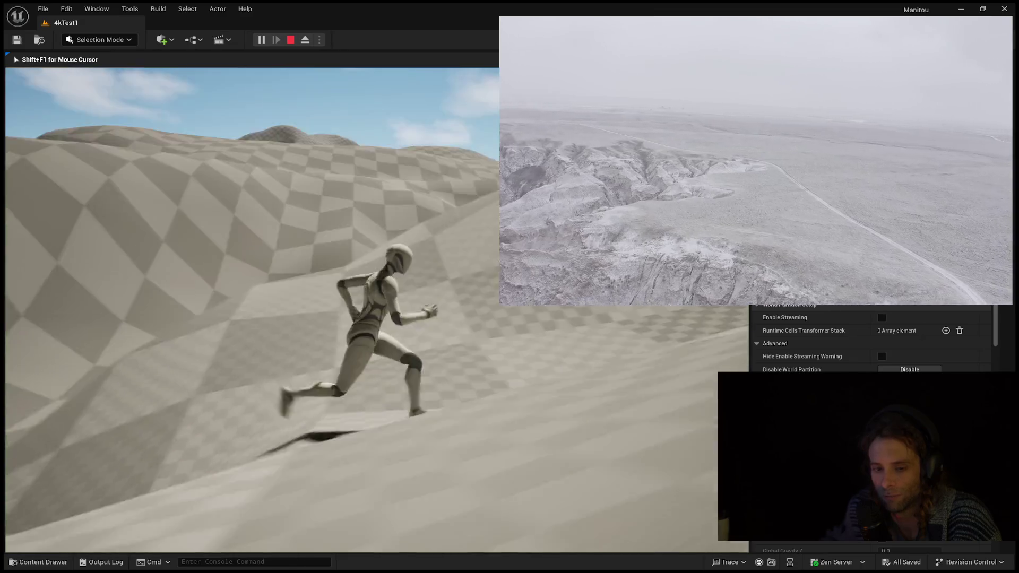
key(w)
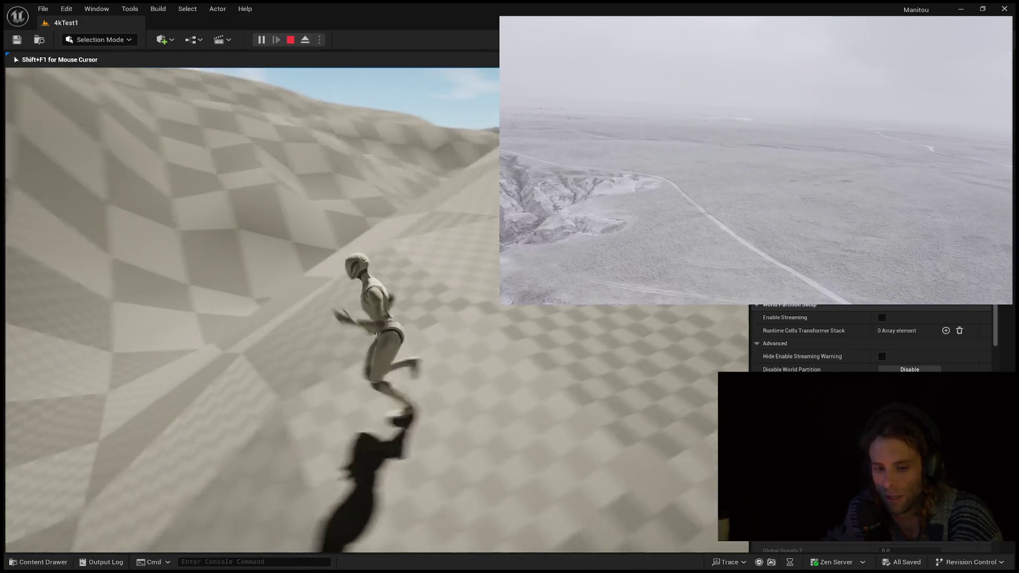
key(w)
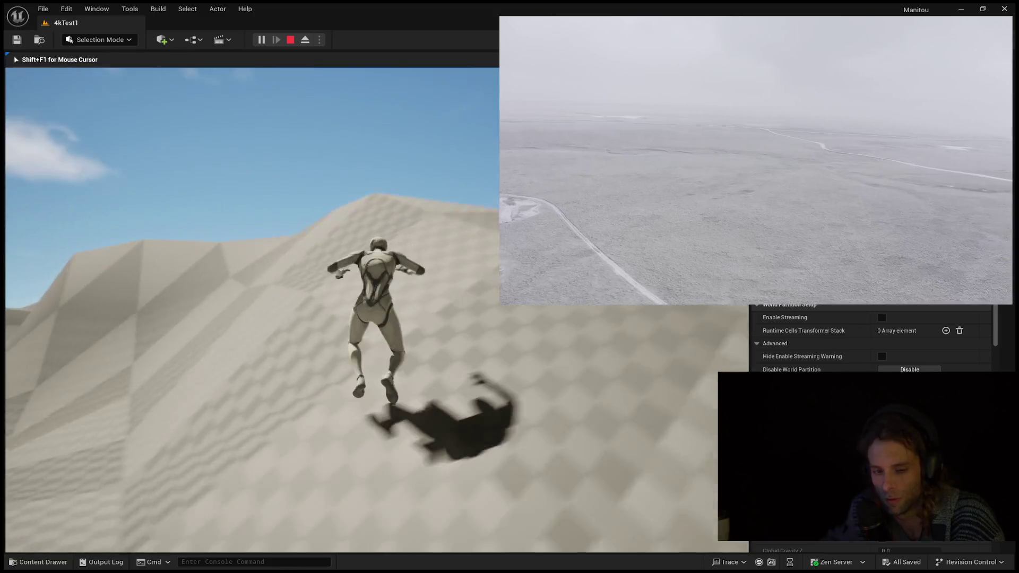
key(w)
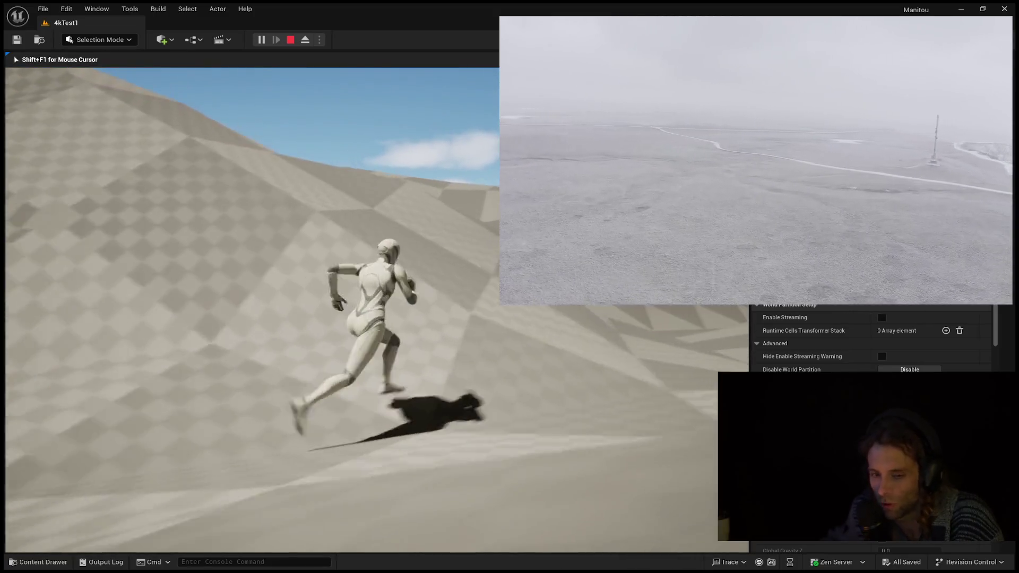
key(w)
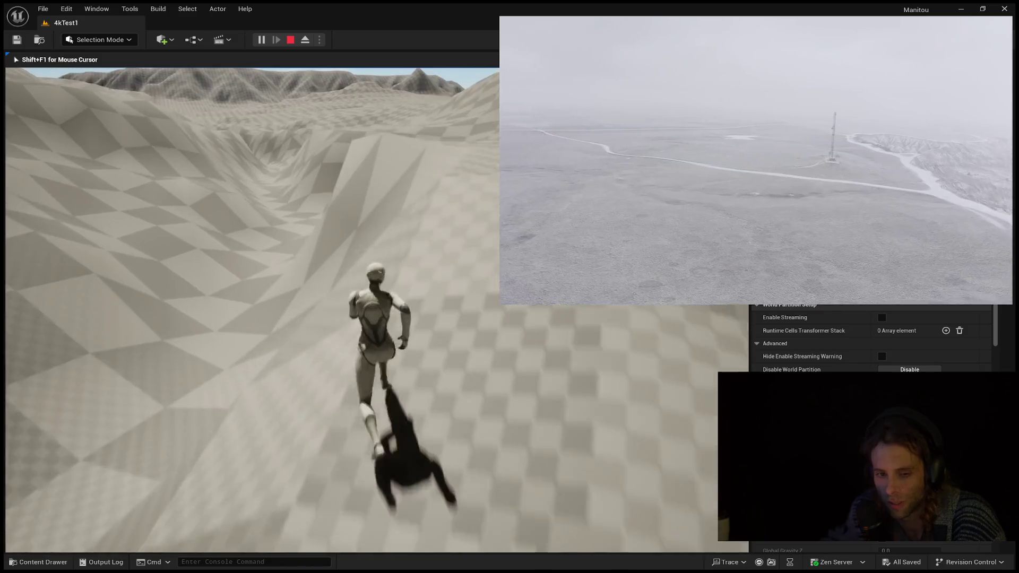
key(space)
- Keep running and jumping along the valley and hillside, leaping down the steep slope
key(w)
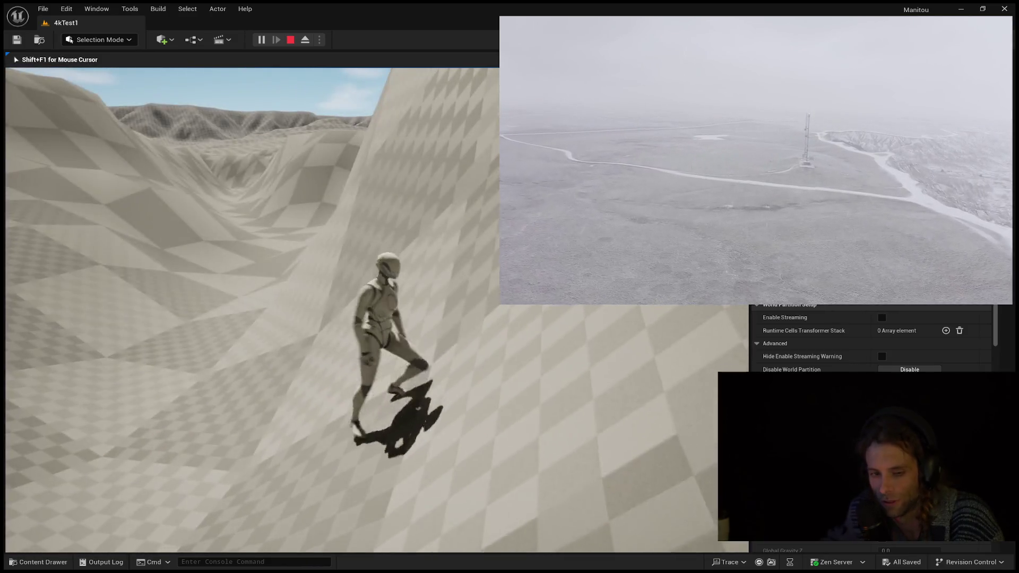
key(space)
key(w)
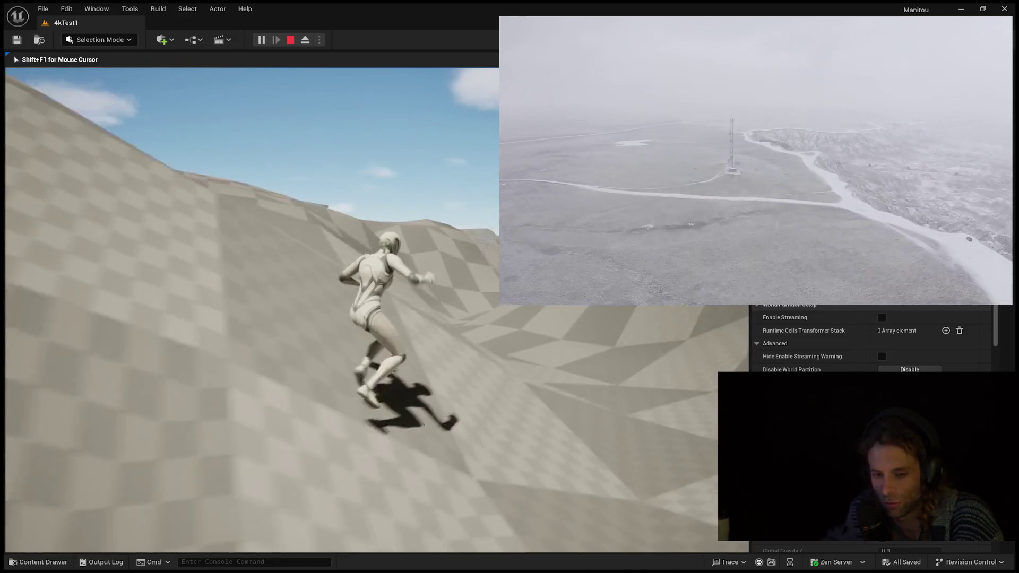
key(w)
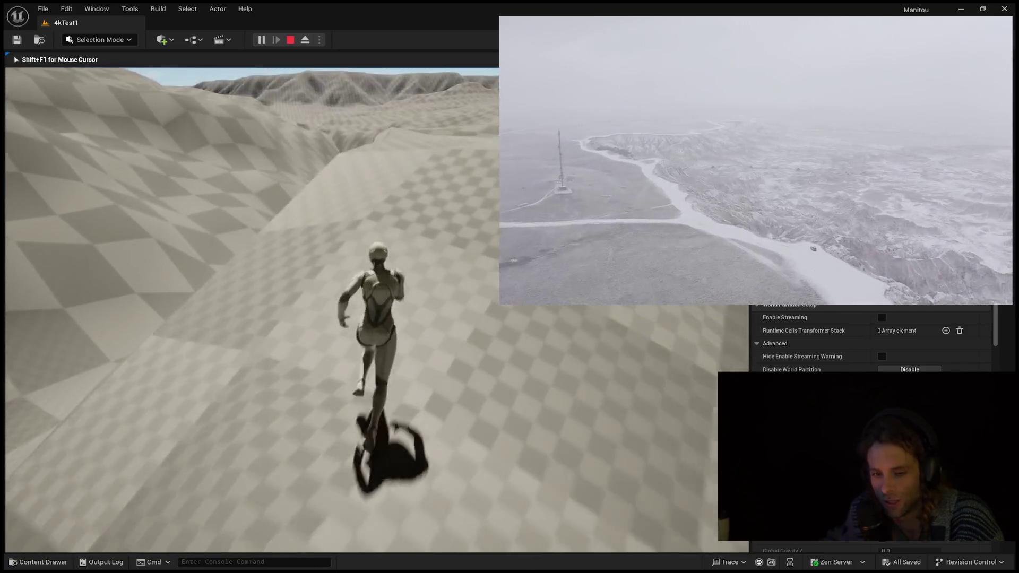
key(w)
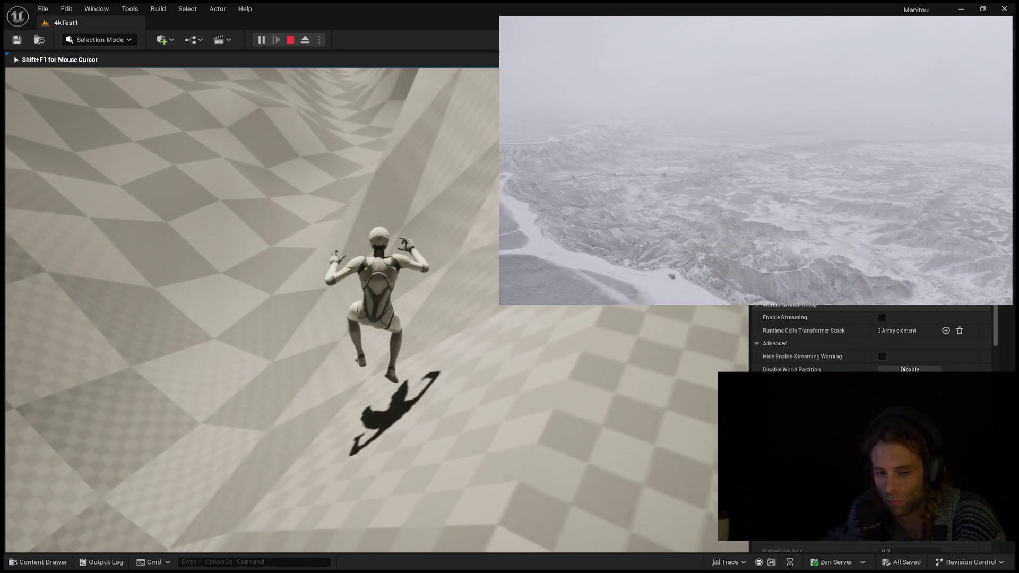
key(space)
key(w)
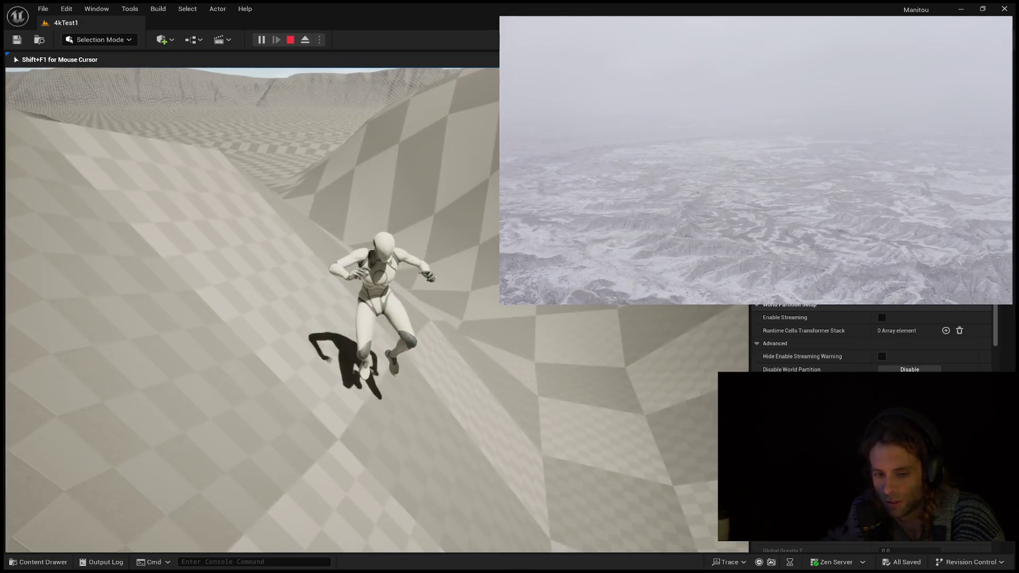
key(w)
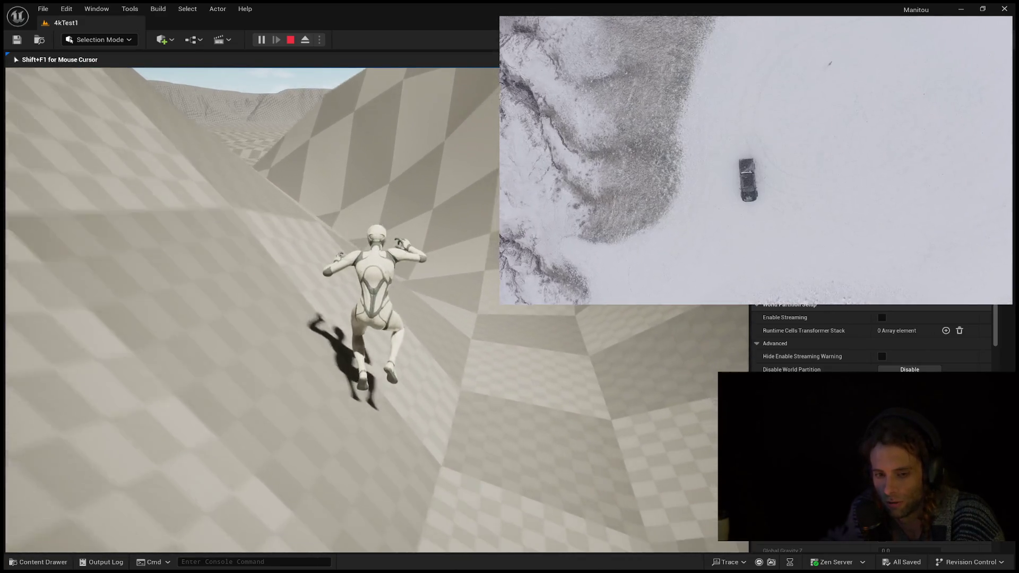
- Run the mannequin across the checkered slope, then end the session with Esc
key(w)
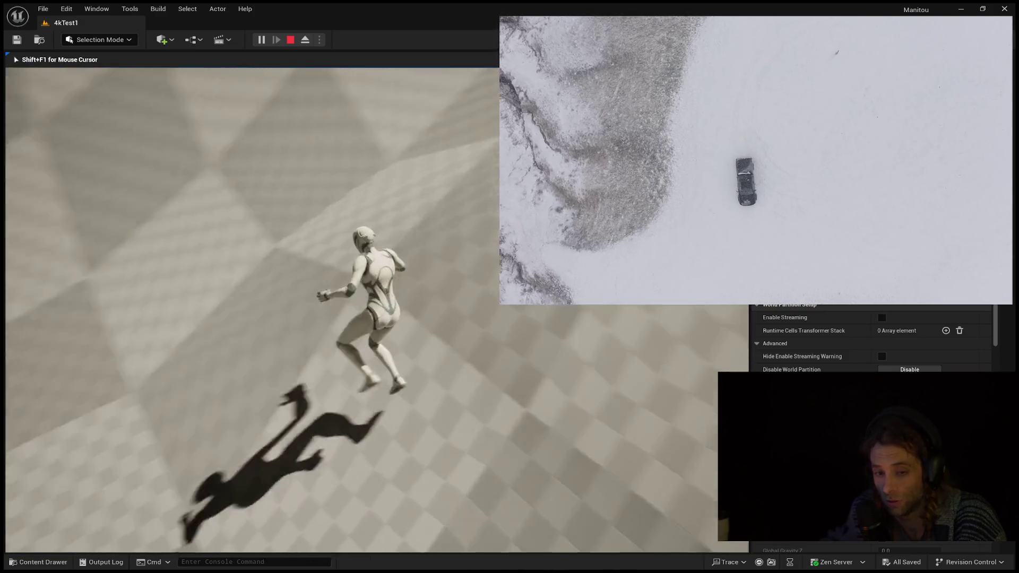
key(w)
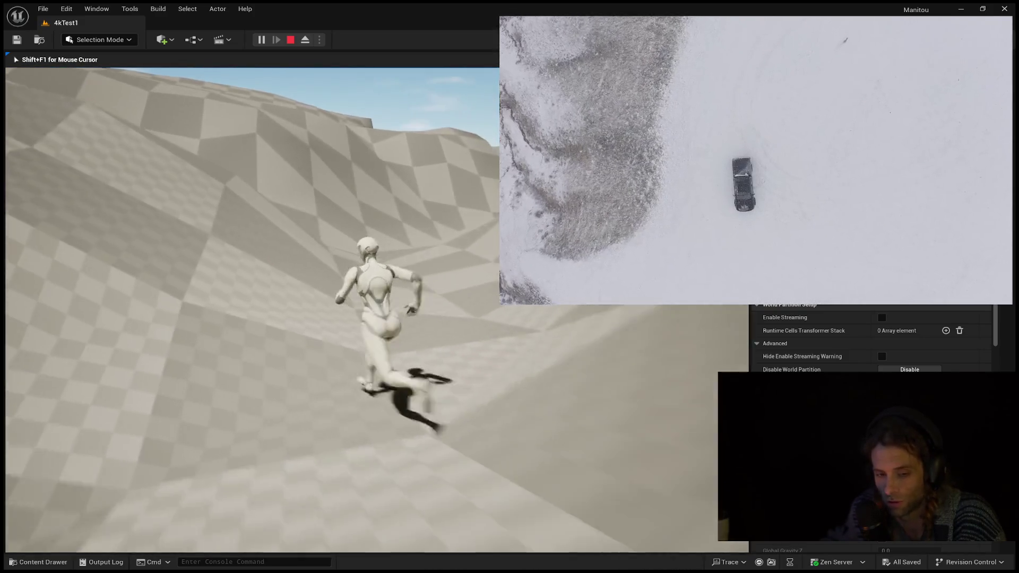
key(w)
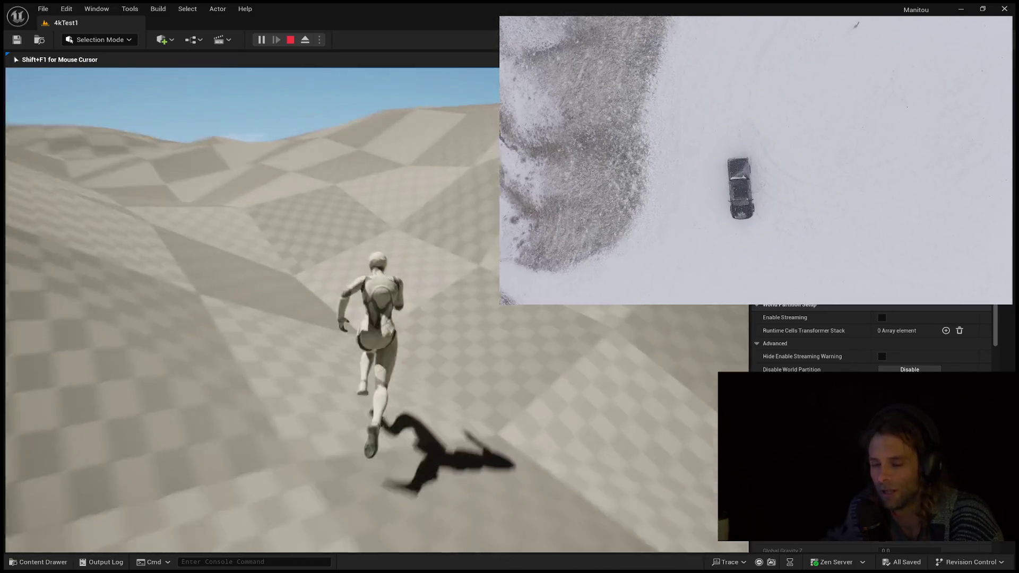
key(w)
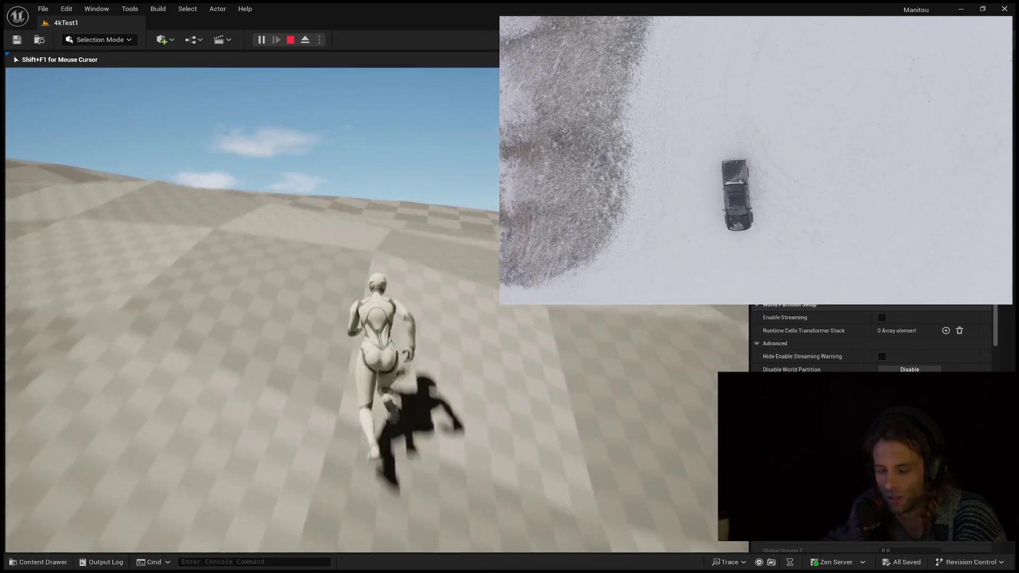
key(w)
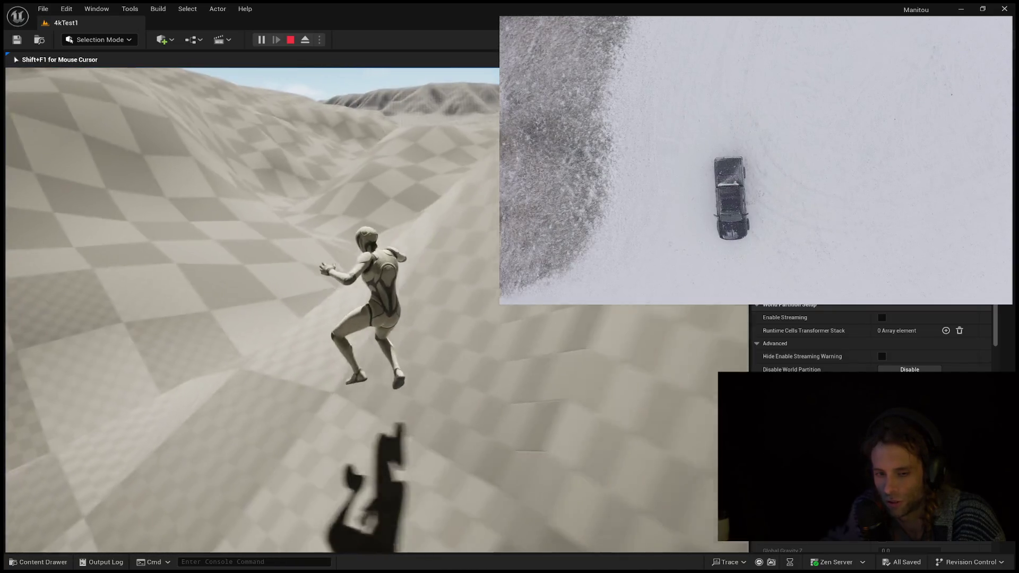
key(w)
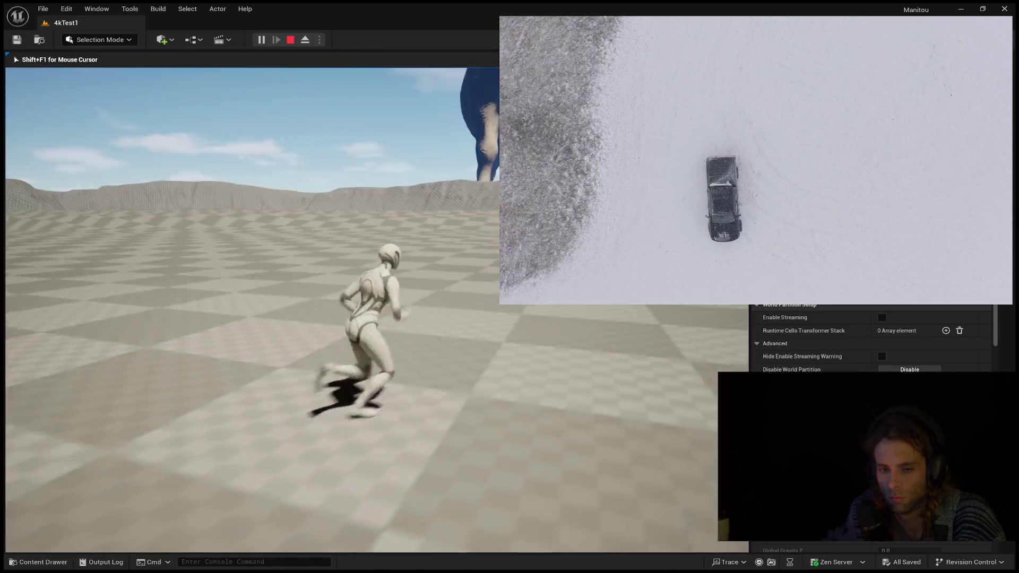
key(Escape)
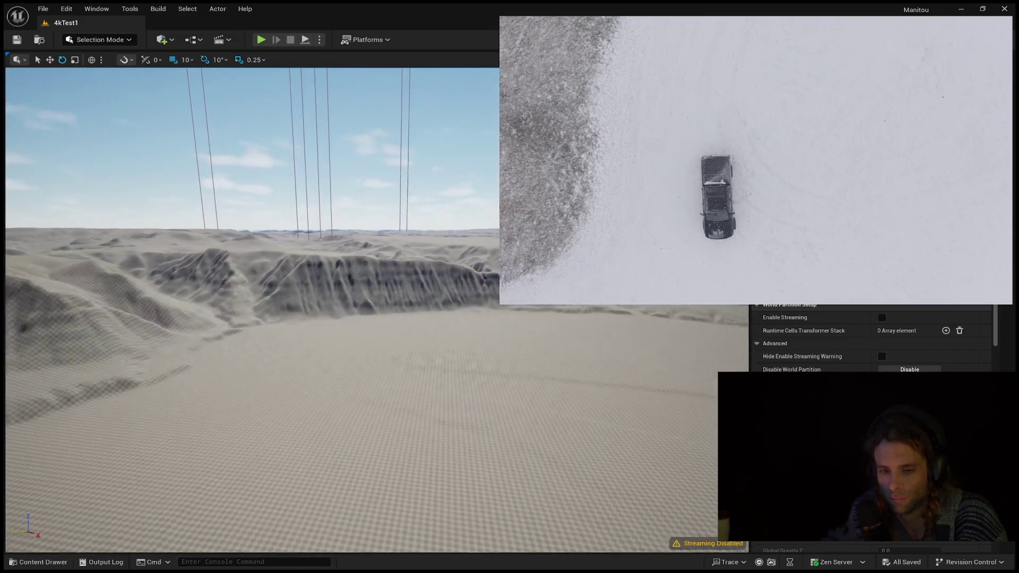
- Fly the editor camera past the cliff to face the checkered hill, then launch Alt+P play there
key(w)
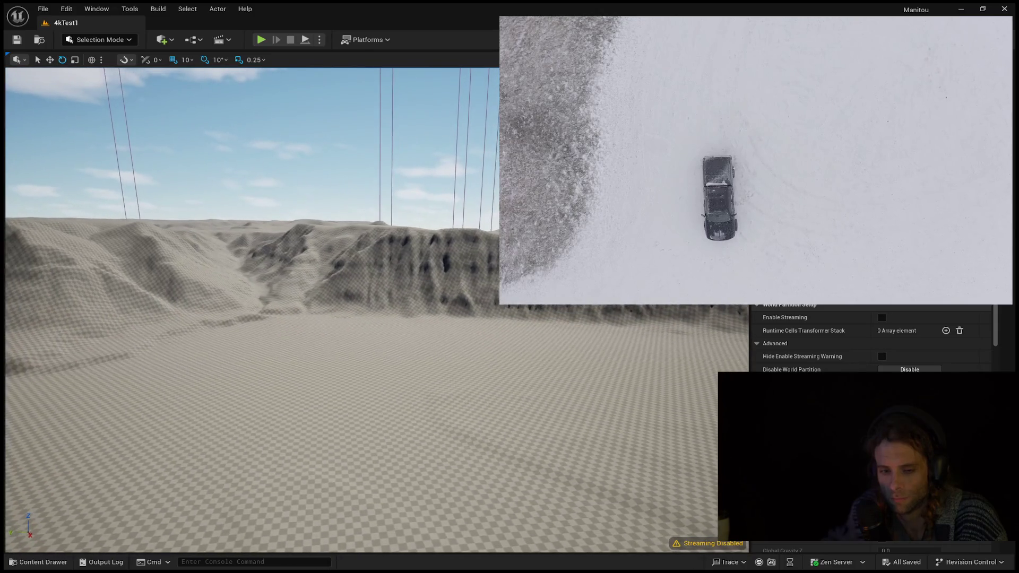
key(w)
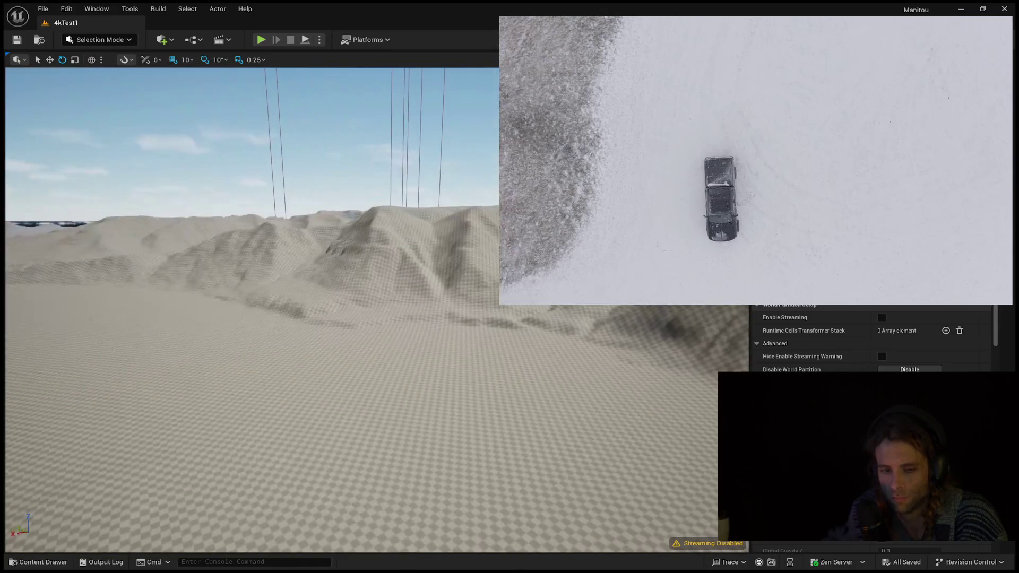
key(w)
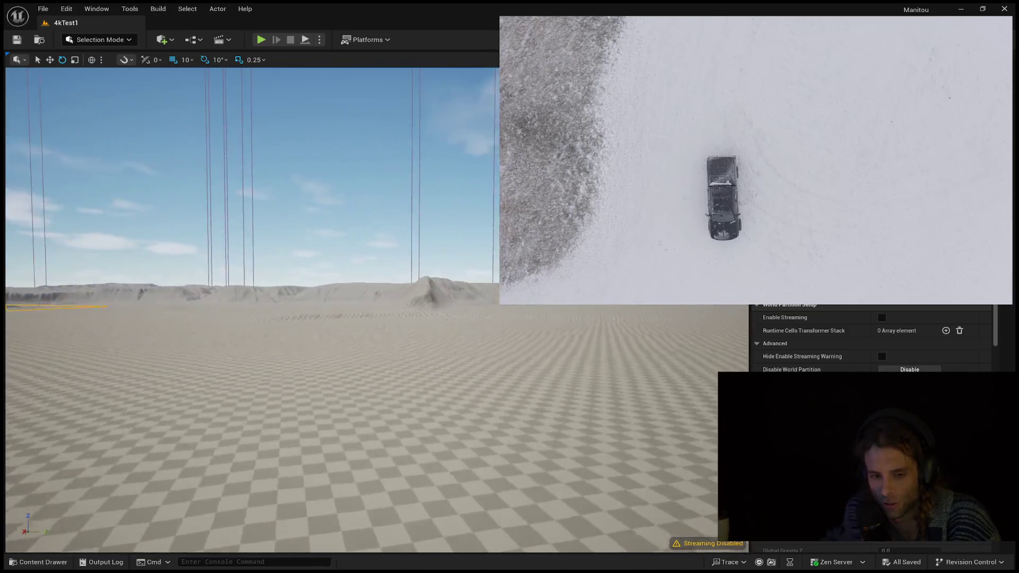
key(w)
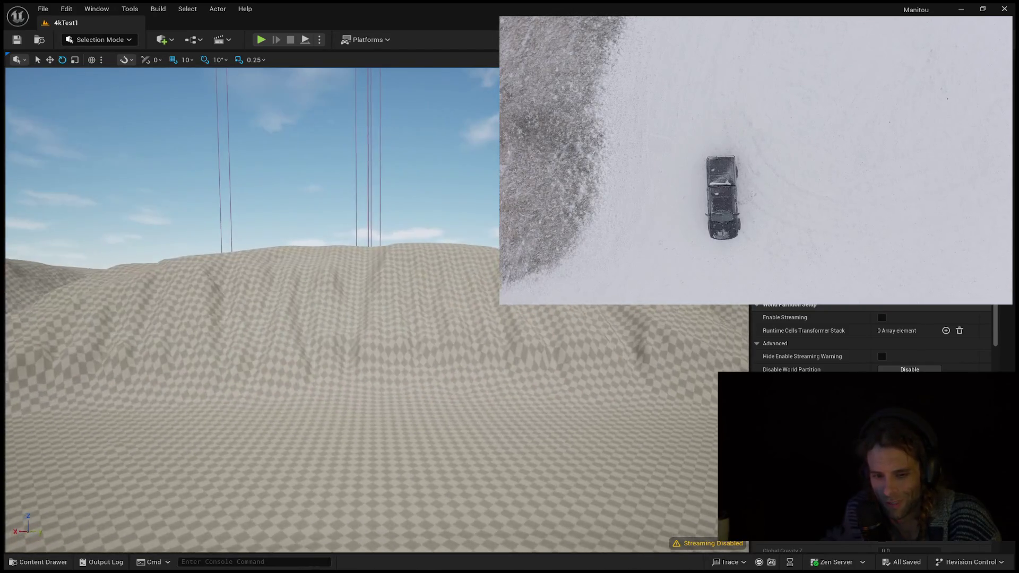
key(w)
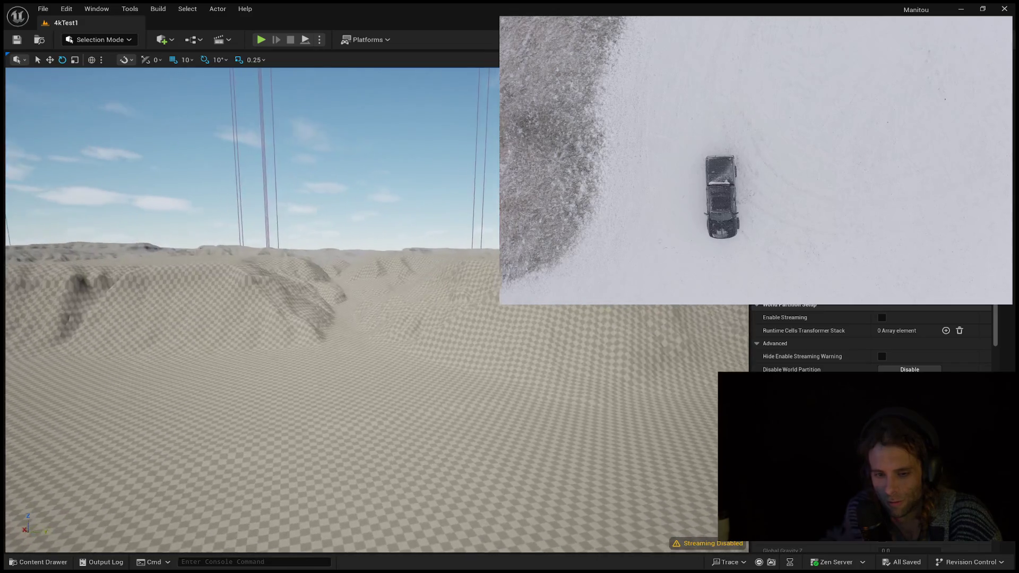
key(w)
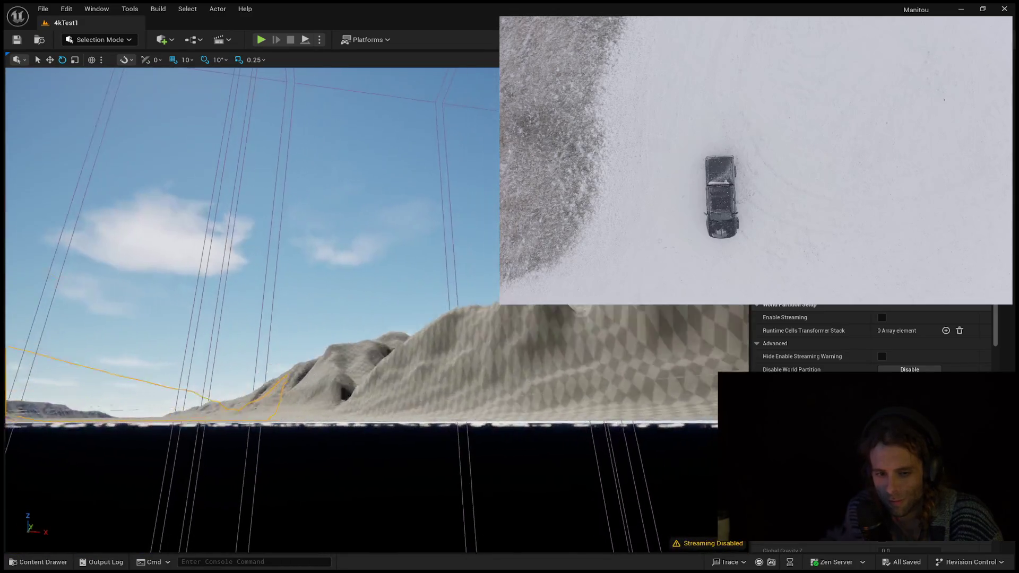
key(w)
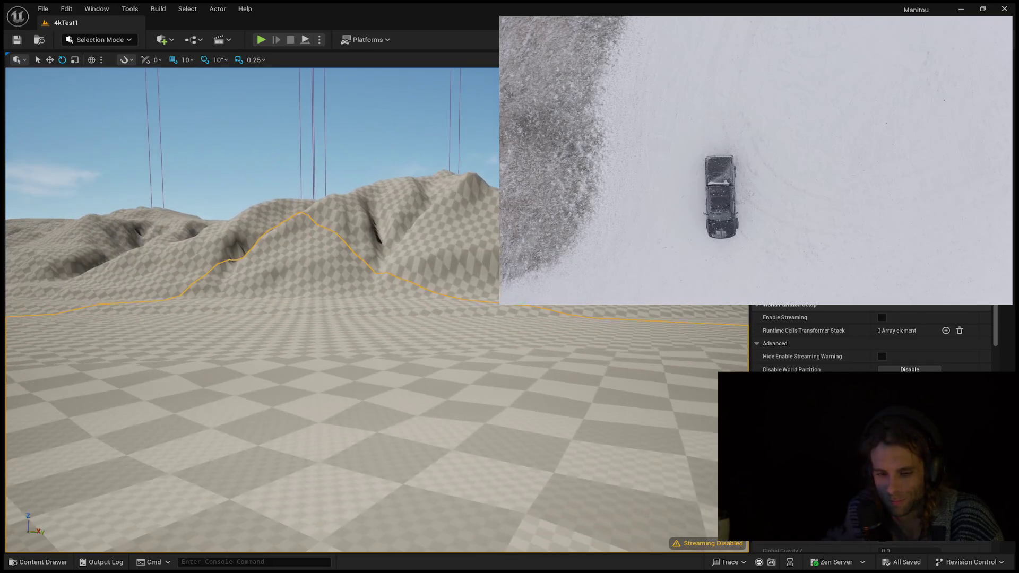
key(alt+p)
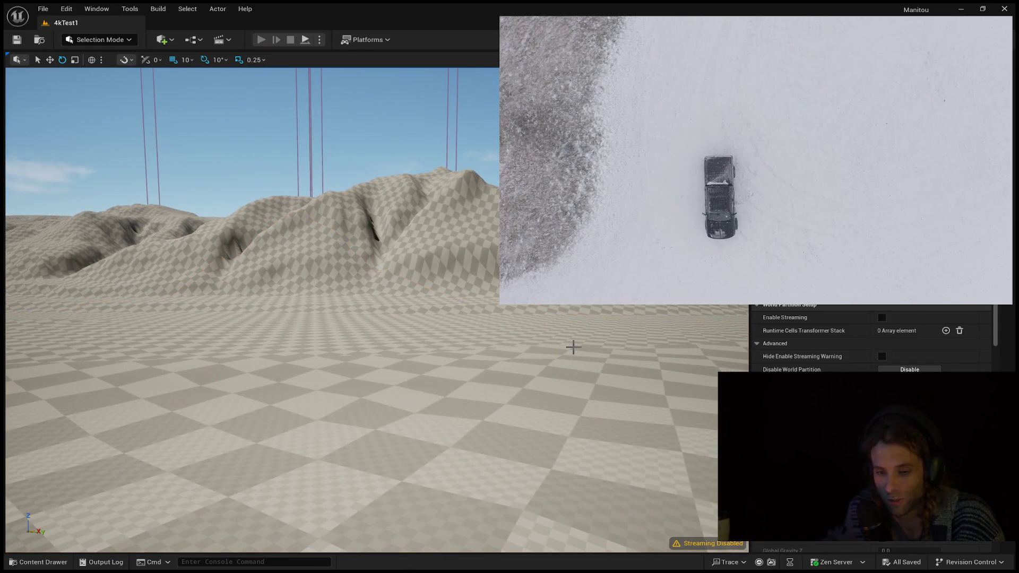
key(w)
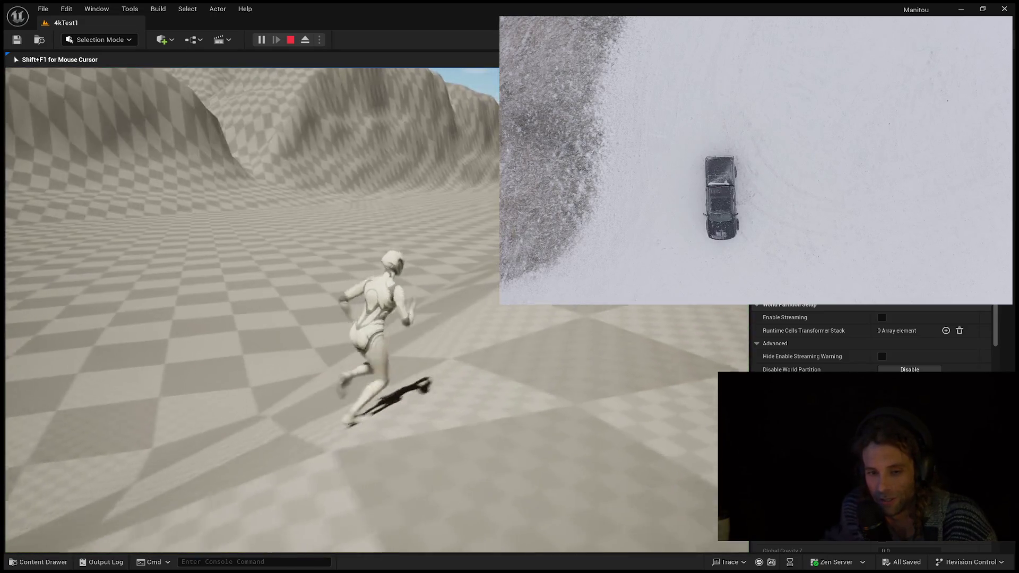
- Steer the character back, right, then forward to stop at the foot of the hill
key(s)
key(d)
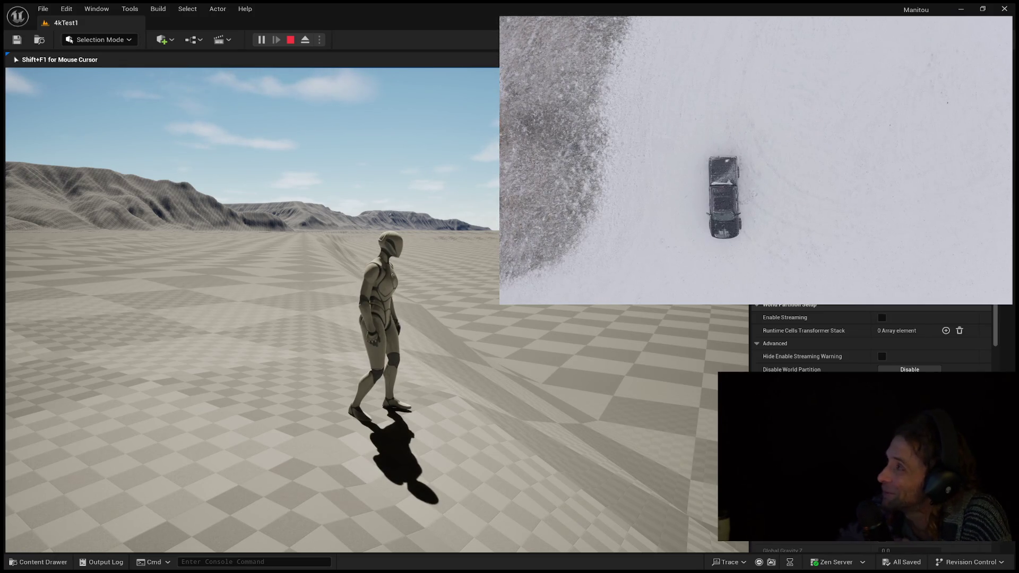
key(w)
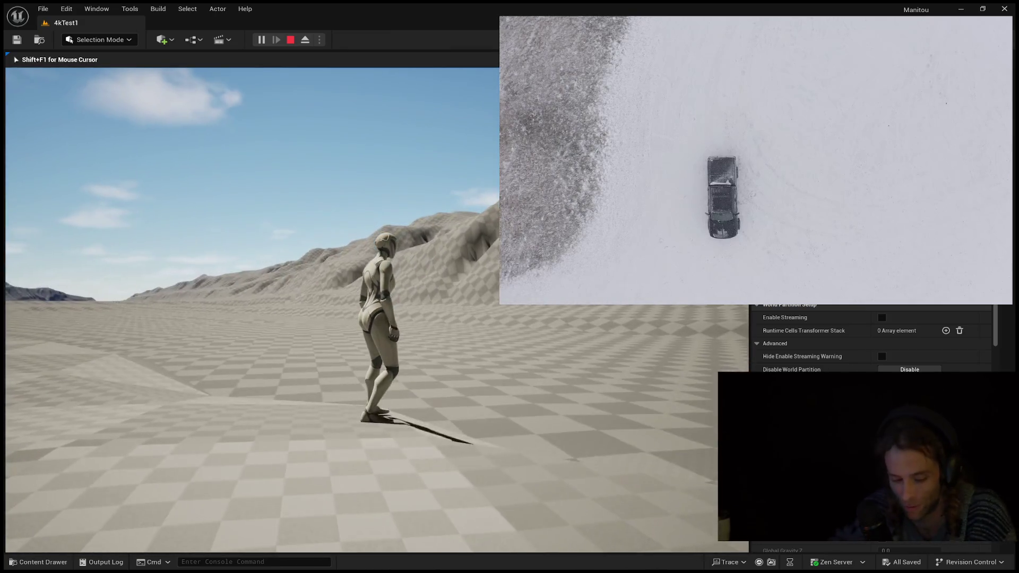
mouse_move(372, 286)
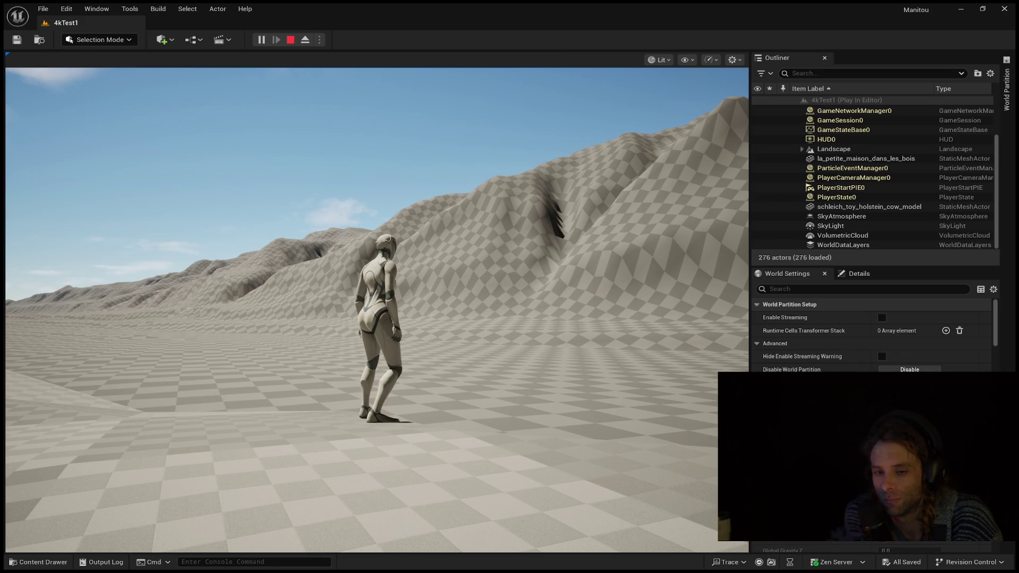
- Regain control of the character and run it across the plain toward the horizon
click(377, 308)
key(w)
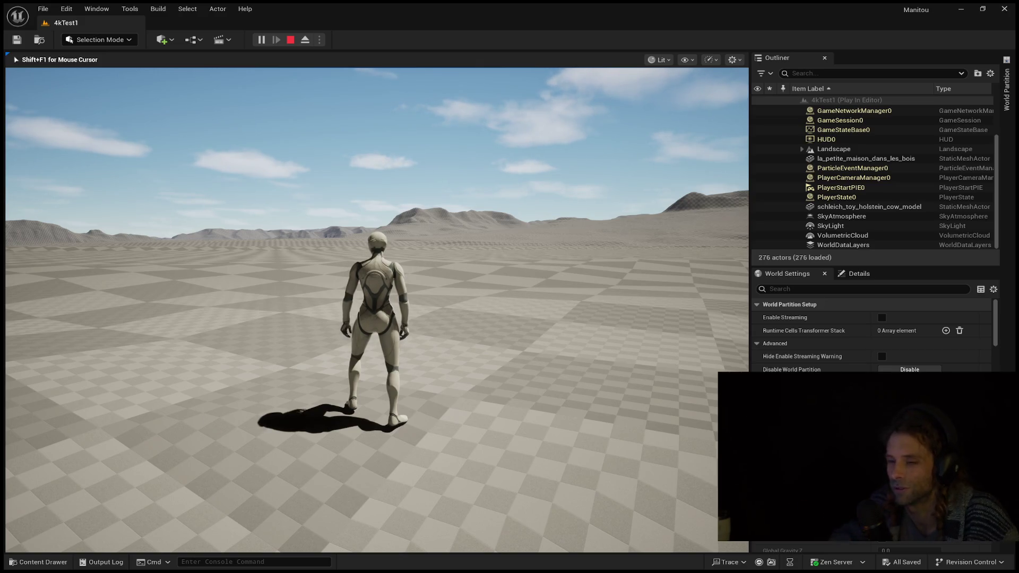
mouse_move(377, 311)
key(w)
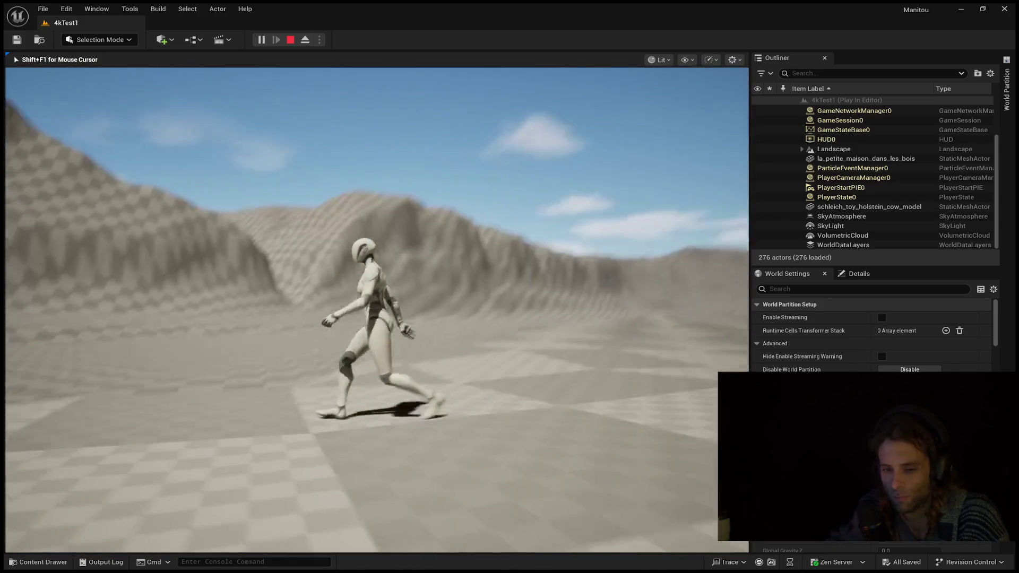
key(w)
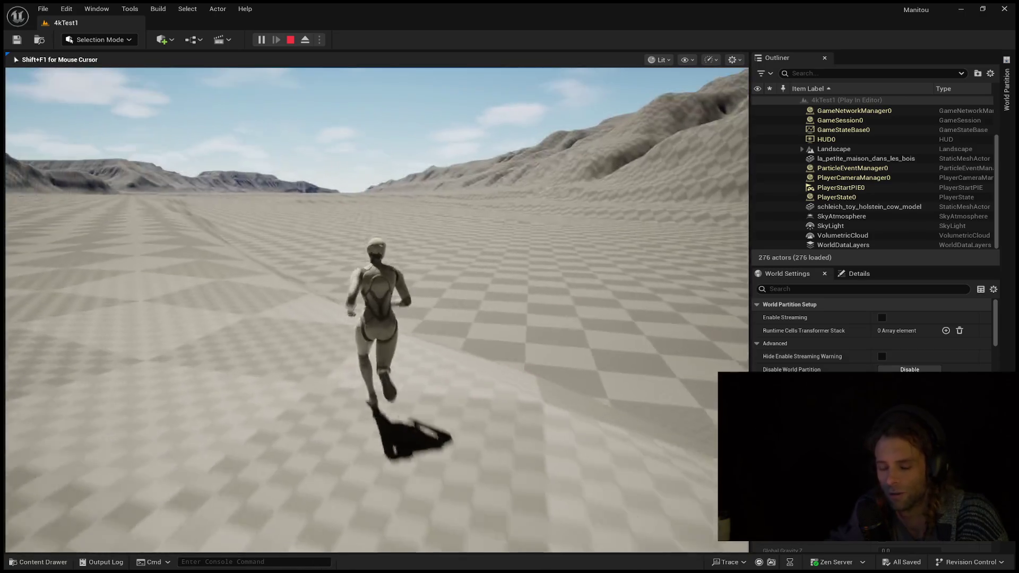
- Steer the character toward the distant checkered hills, then stop the play test
key(w)
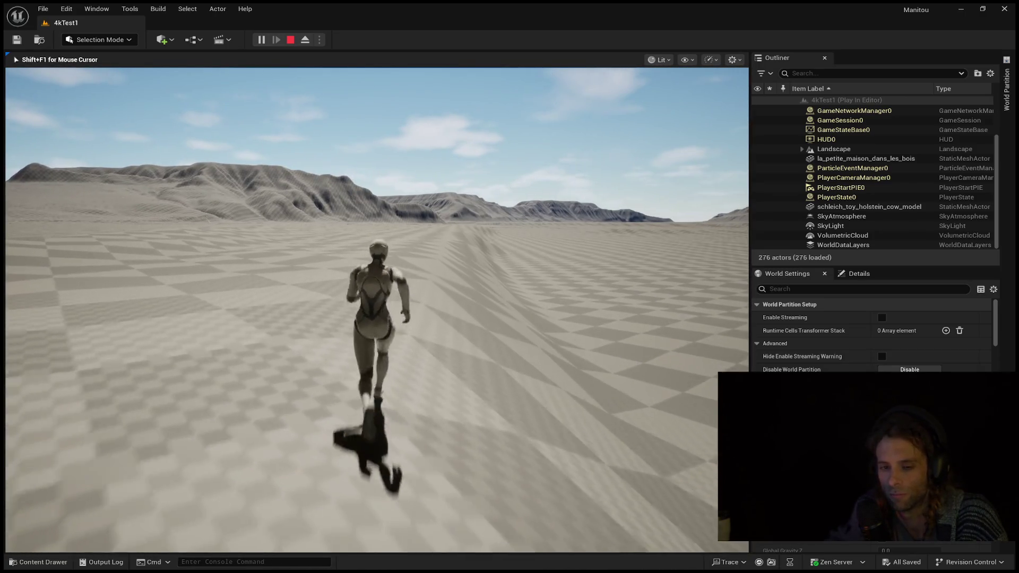
key(w)
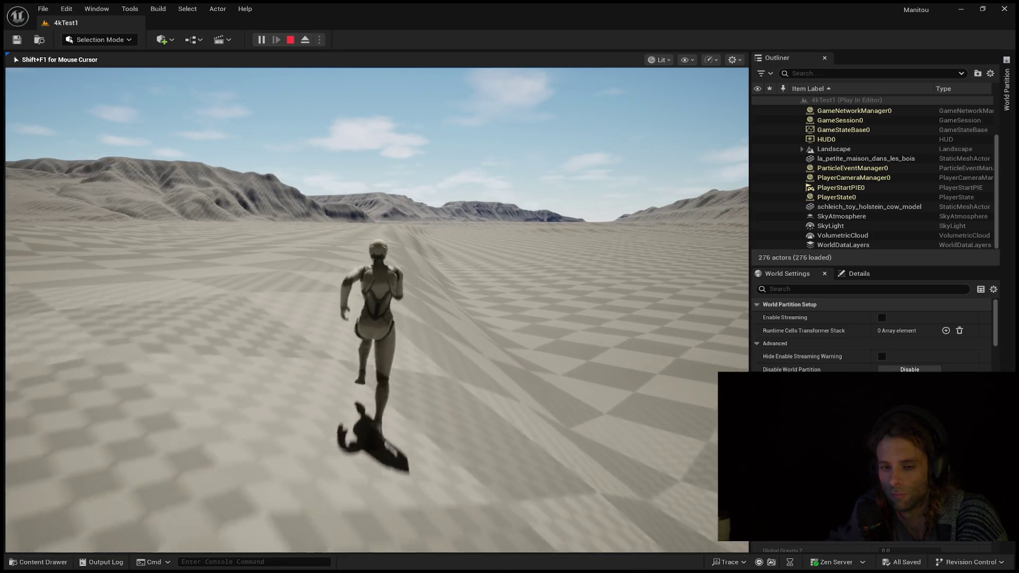
key(d)
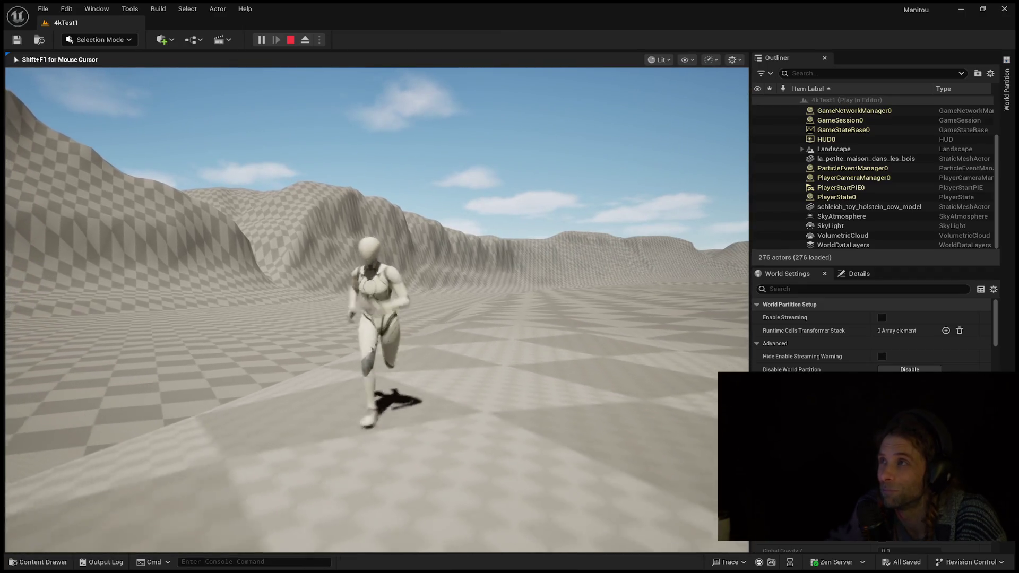
key(d)
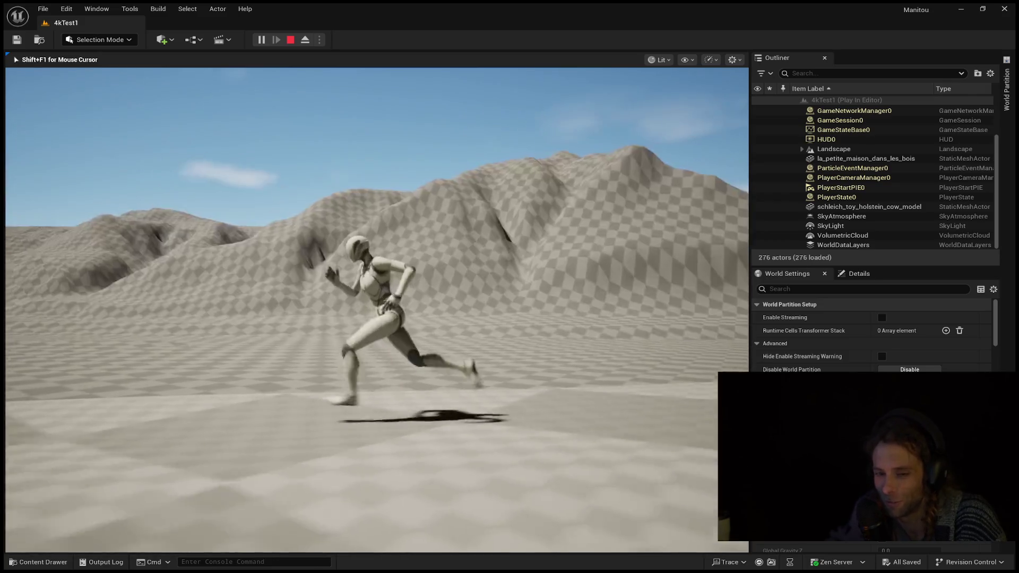
key(w)
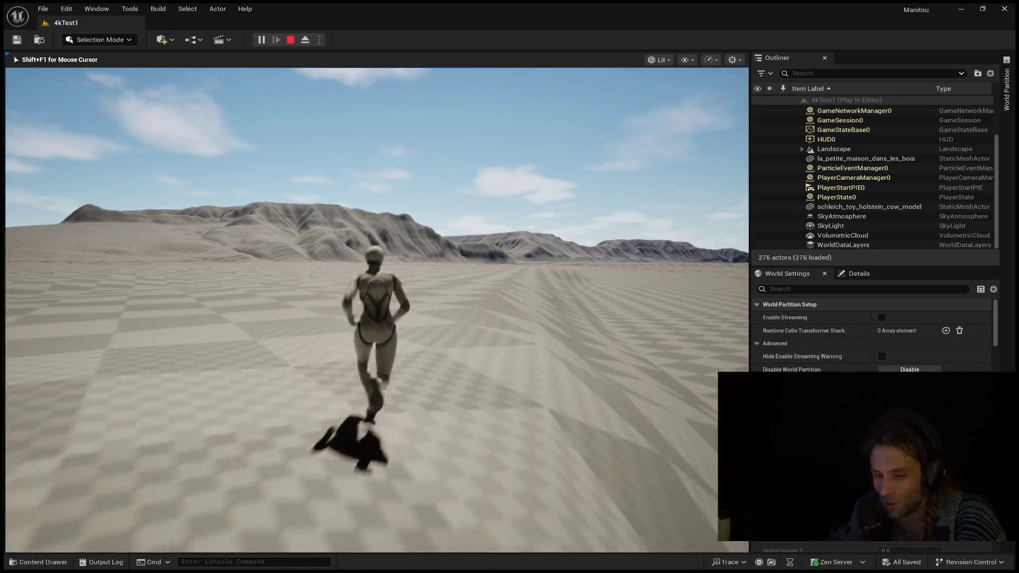
key(Escape)
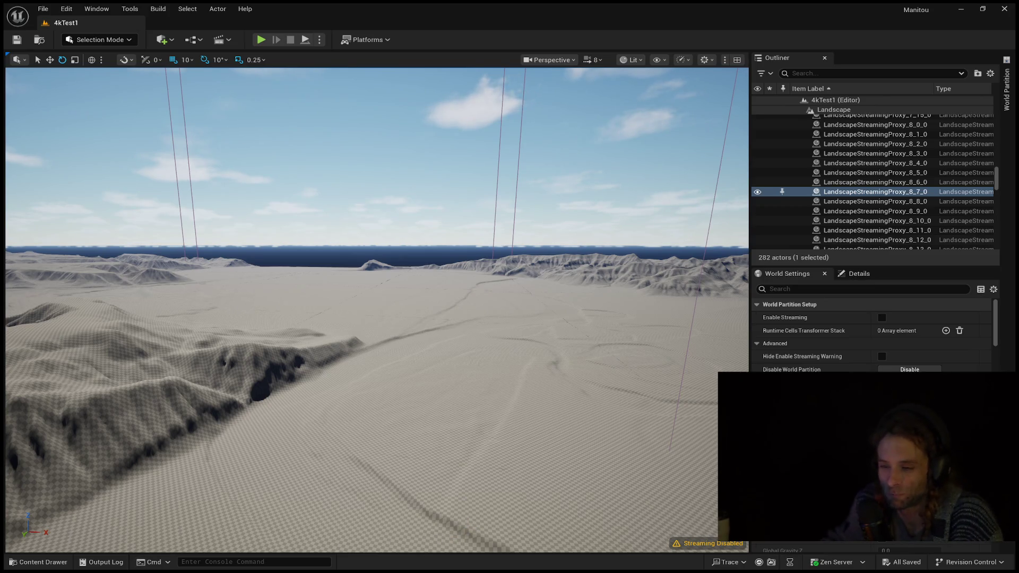
- Fly around the 4kTest1 landscape to view its corner over water, the cow and sky
mouse_move(583, 500)
mouse_down()
mouse_move(547, 481)
mouse_move(564, 480)
mouse_move(568, 510)
mouse_move(570, 486)
mouse_move(572, 526)
mouse_move(564, 470)
mouse_move(544, 472)
mouse_move(534, 457)
mouse_move(534, 486)
mouse_move(523, 472)
mouse_up()
drag(403, 379, 402, 379)
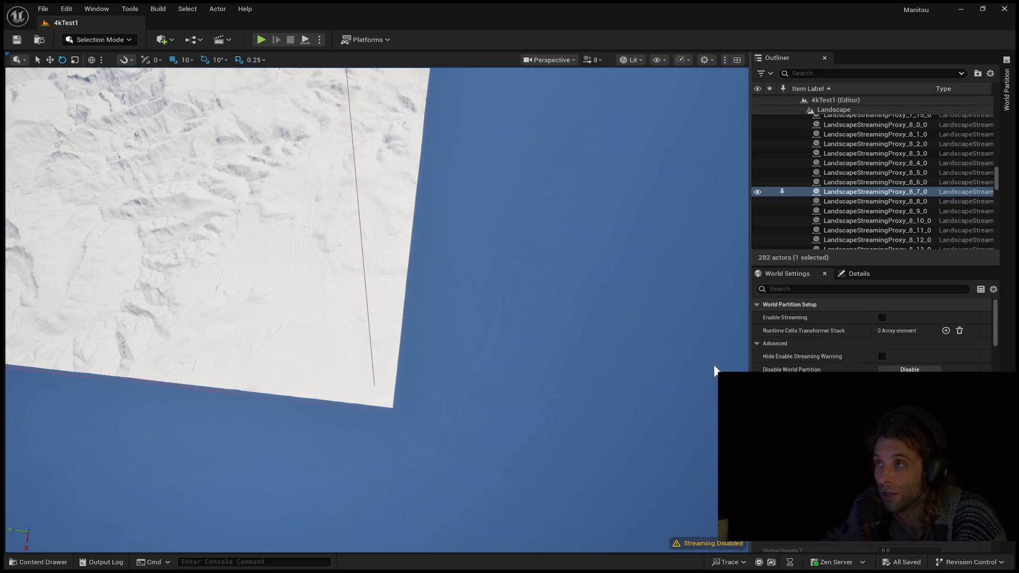
drag(153, 423, 71, 398)
drag(169, 393, 203, 398)
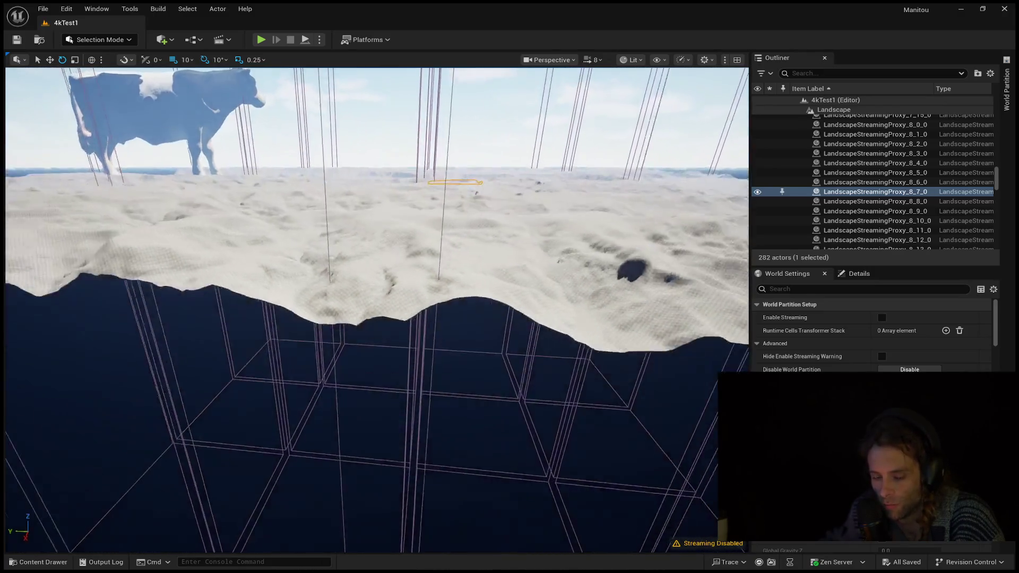
drag(203, 398, 203, 398)
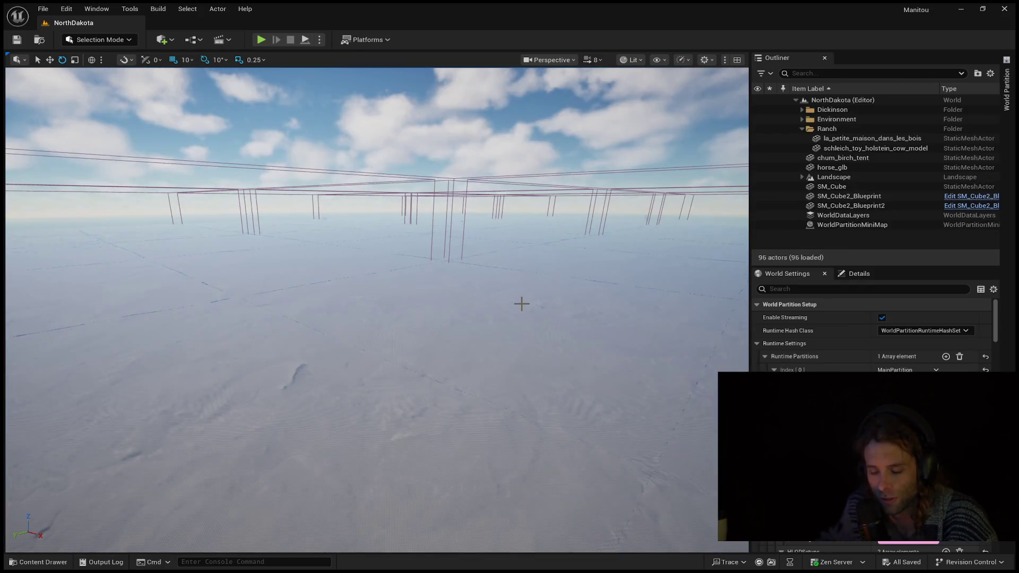
- Select landscape section 4_7_0 and frame the view on it
drag(527, 304, 527, 371)
scroll(527, 372, down, 8)
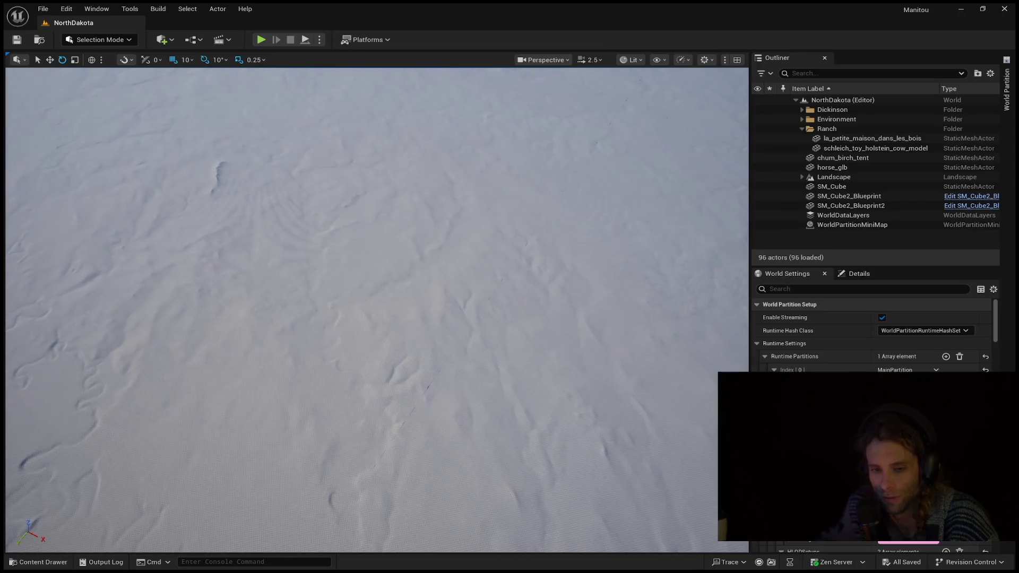
drag(377, 319, 377, 292)
scroll(377, 292, up, 5)
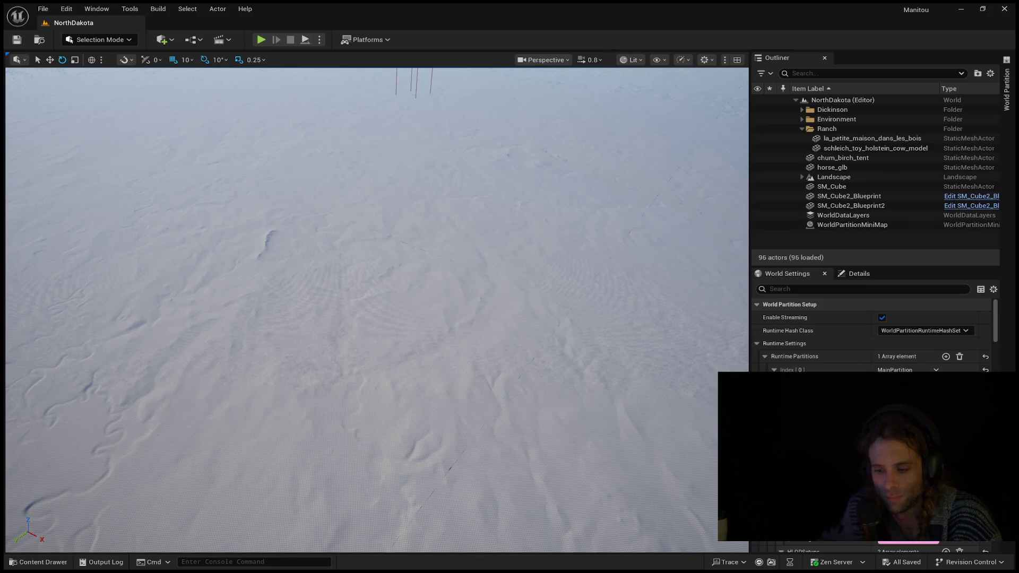
scroll(377, 308, up, 2)
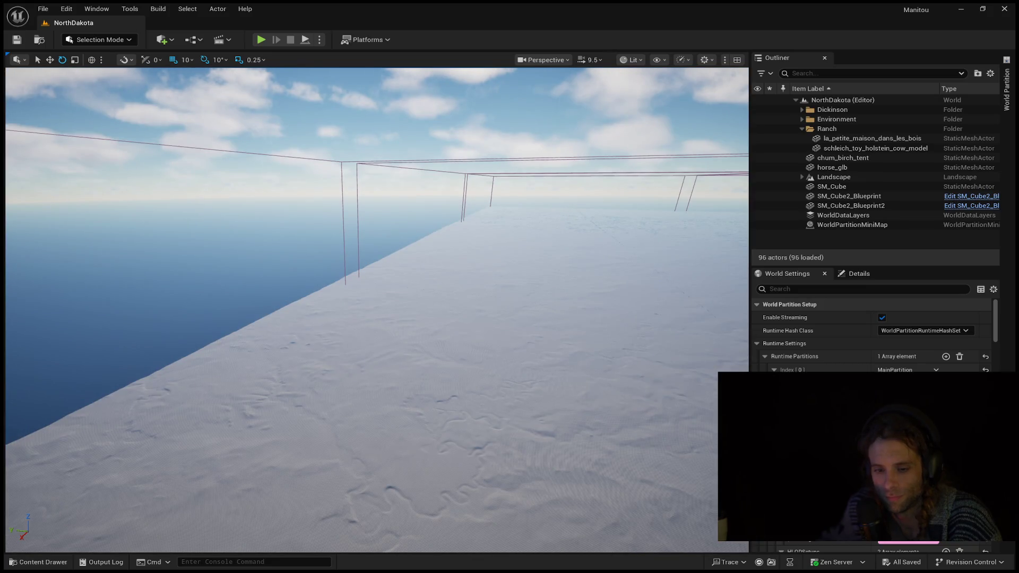
click(414, 296)
key(f)
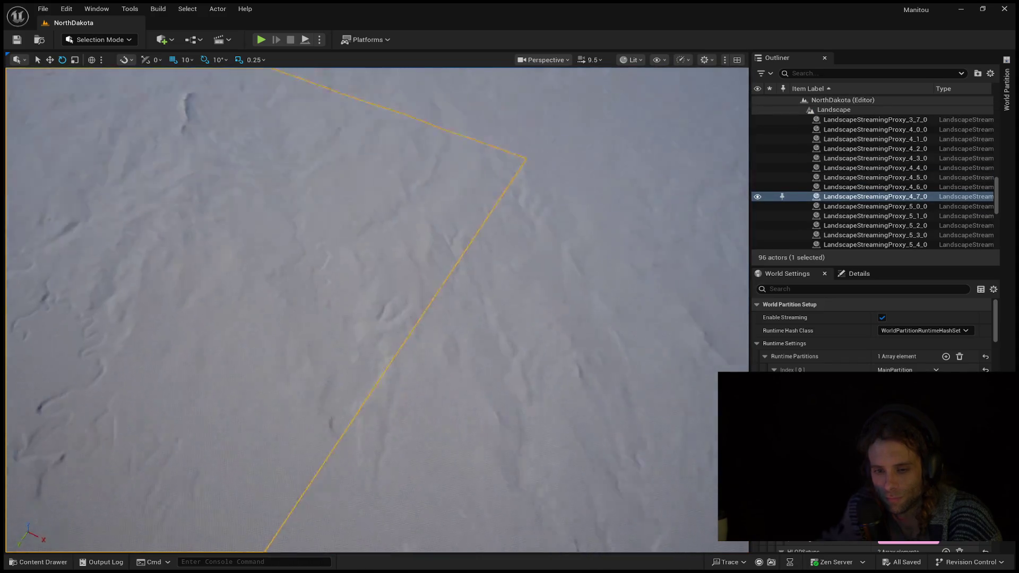
- Collapse the Landscape proxy list in the Outliner and show the World Partition region map
scroll(536, 261, up, 1)
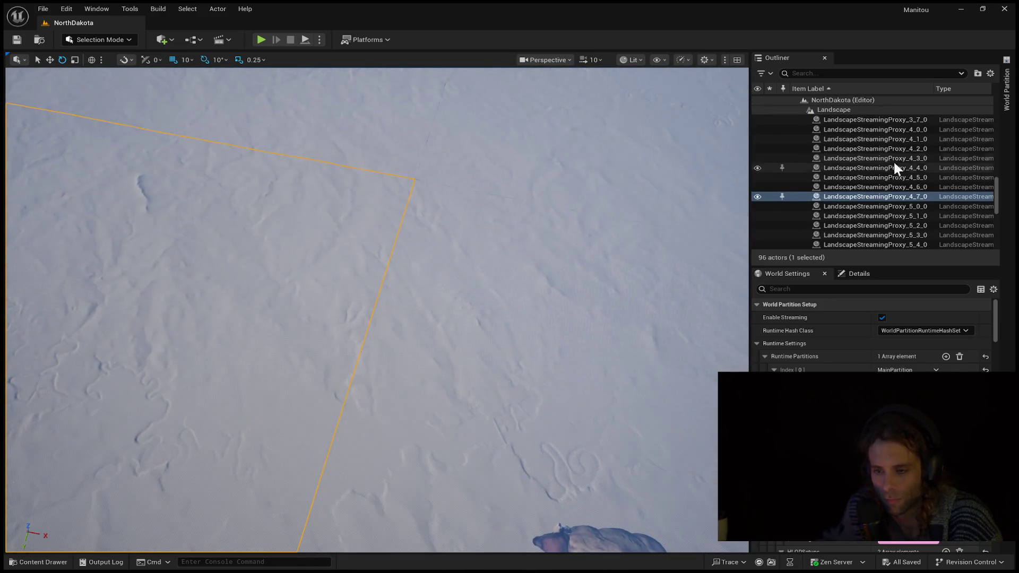
scroll(855, 154, up, 10)
click(802, 177)
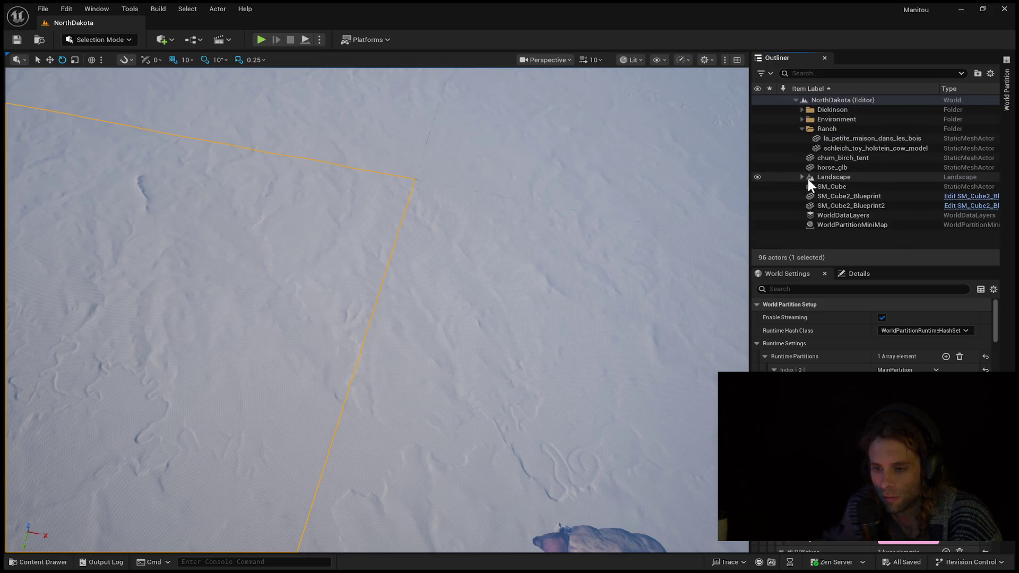
click(1006, 114)
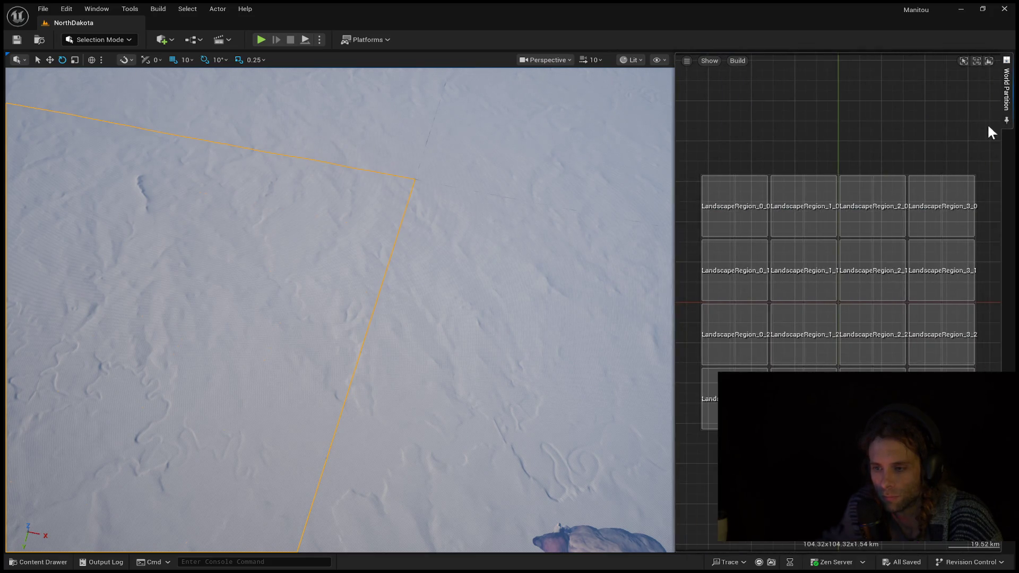
- Load LandscapeRegion_0_2 from the grid and select the landscape section in view
double_click(735, 311)
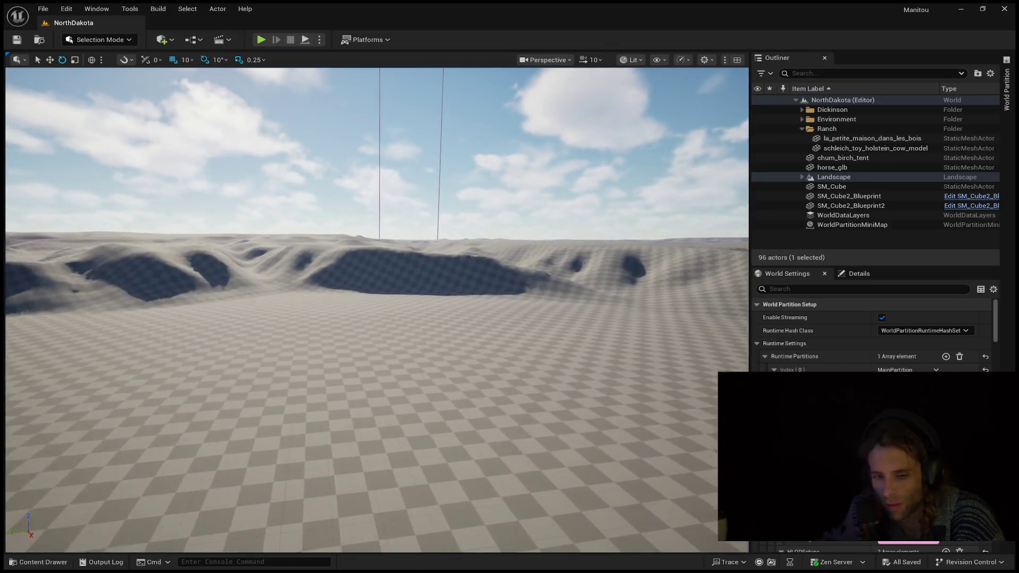
click(355, 291)
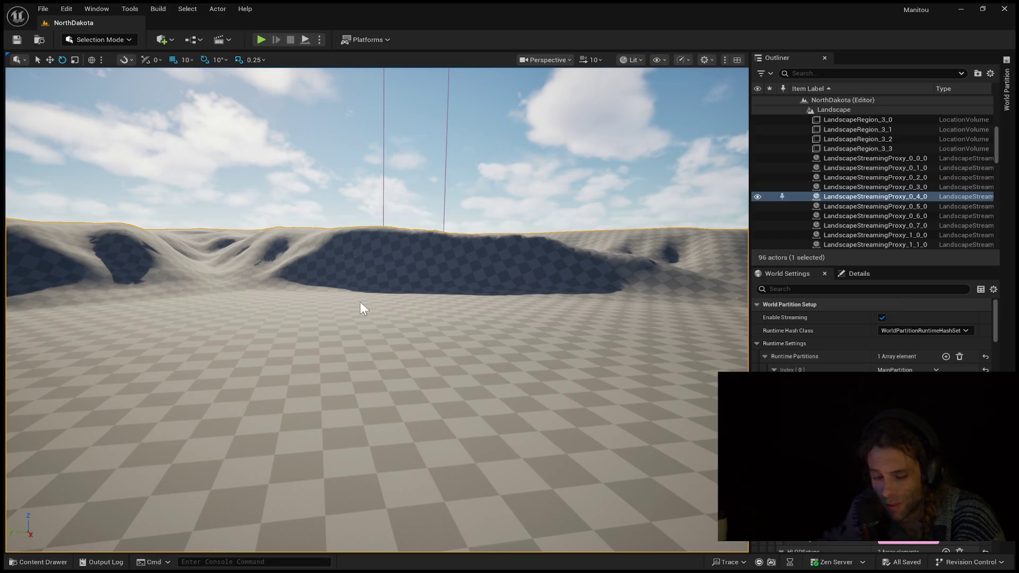
- Frame a wide view of the checkered dunes, then run and stop a play test
drag(297, 295, 302, 295)
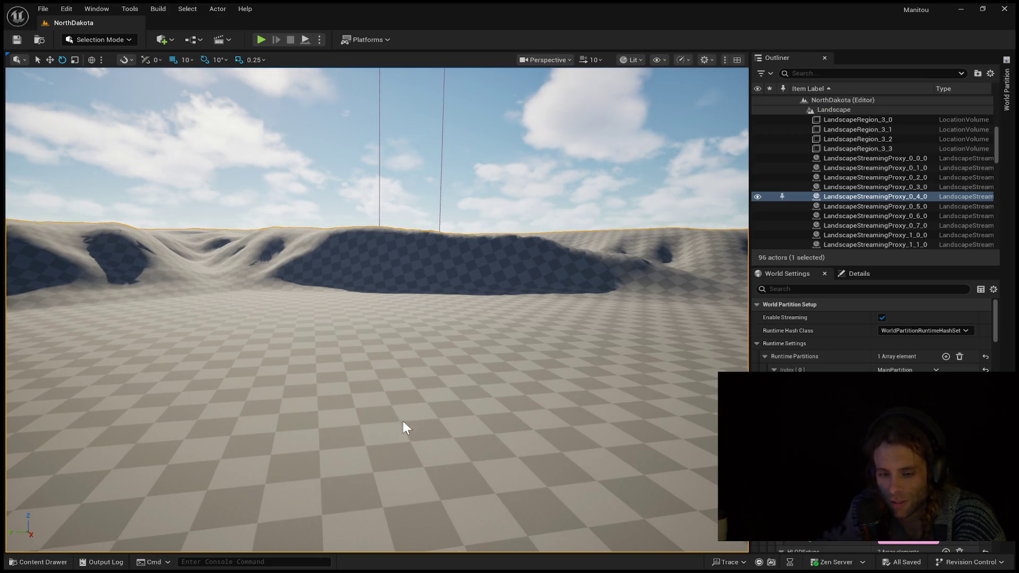
mouse_move(405, 417)
mouse_down()
mouse_move(405, 372)
mouse_move(342, 373)
mouse_up()
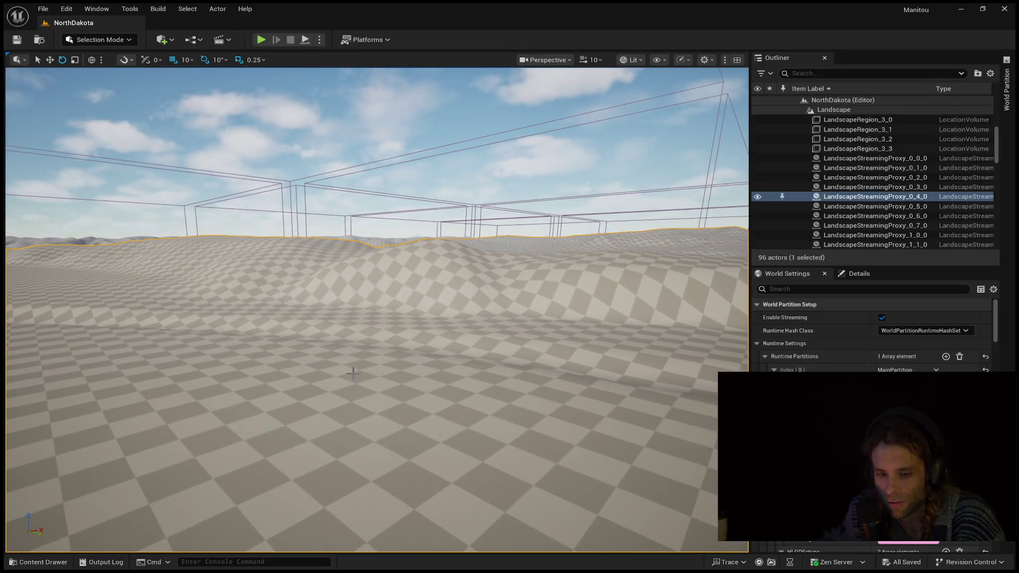
drag(508, 364, 523, 365)
key(alt+p)
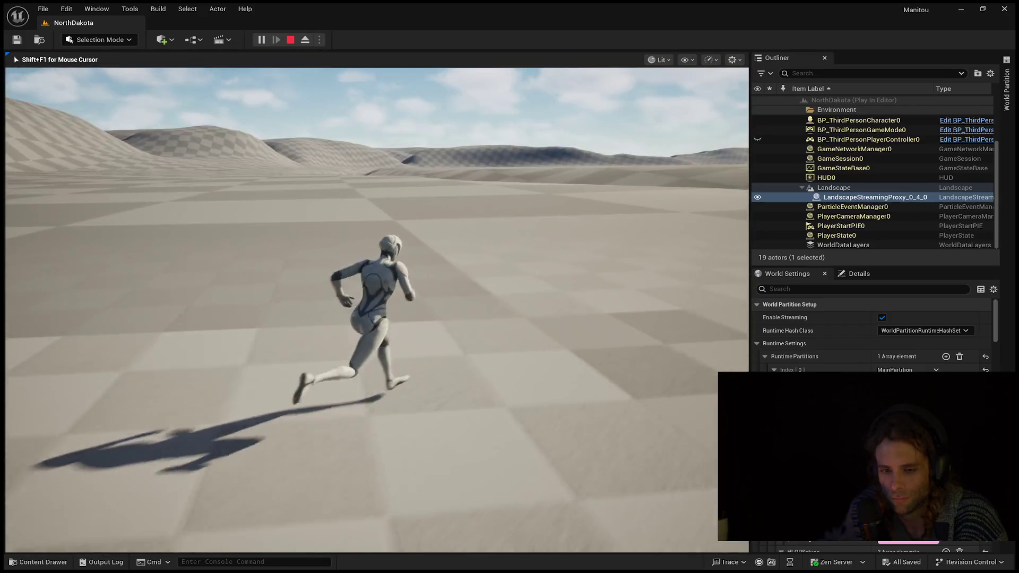
key(Escape)
- Fly down to a close overhead view of the ridged, gullied terrain
drag(393, 218, 393, 382)
mouse_move(710, 224)
mouse_down()
mouse_move(709, 255)
mouse_move(709, 224)
mouse_up()
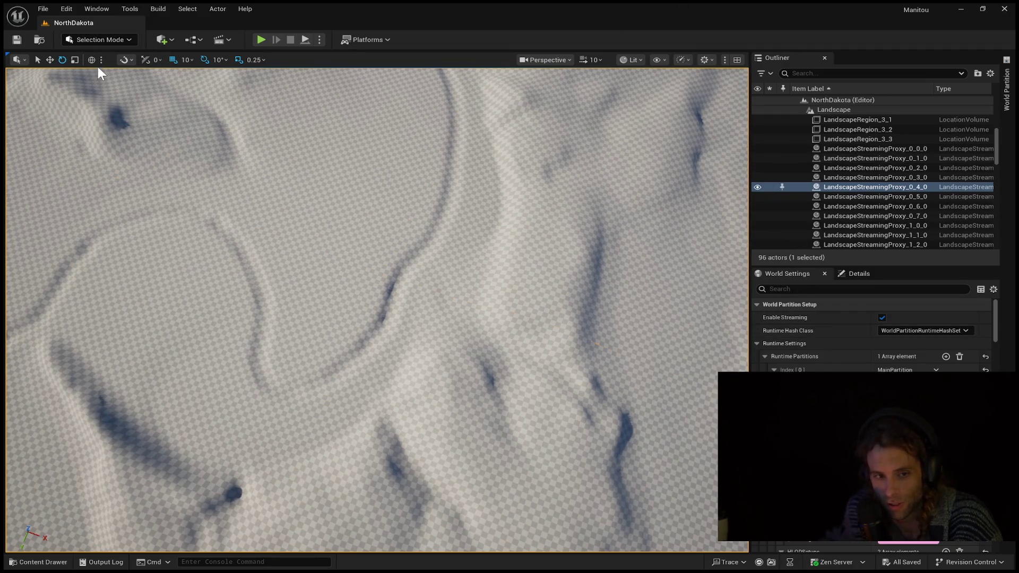
- Enter Landscape Mode, then play-test by running the character up the dunes and stop
key(shift+2)
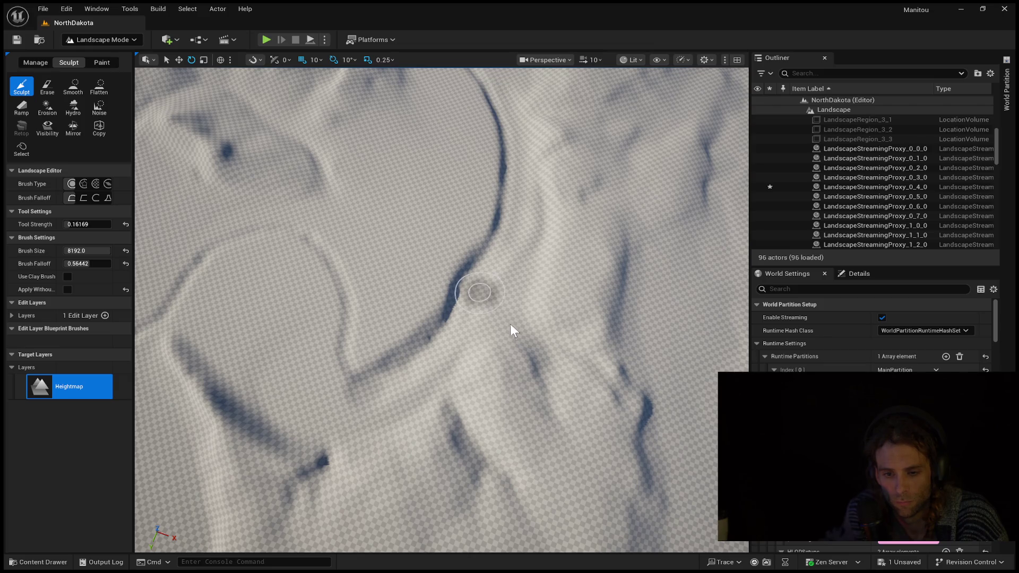
key(alt+p)
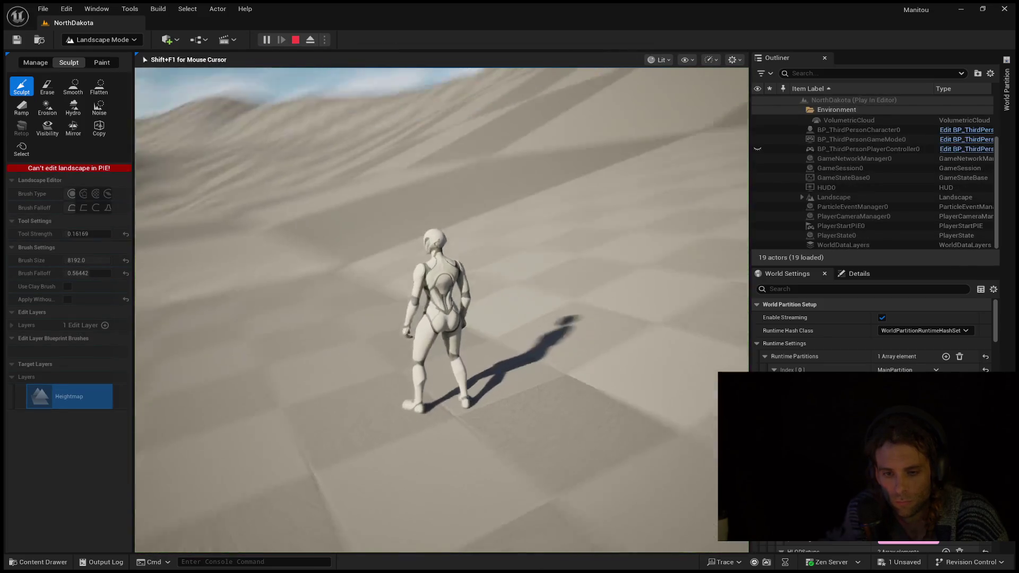
key(w)
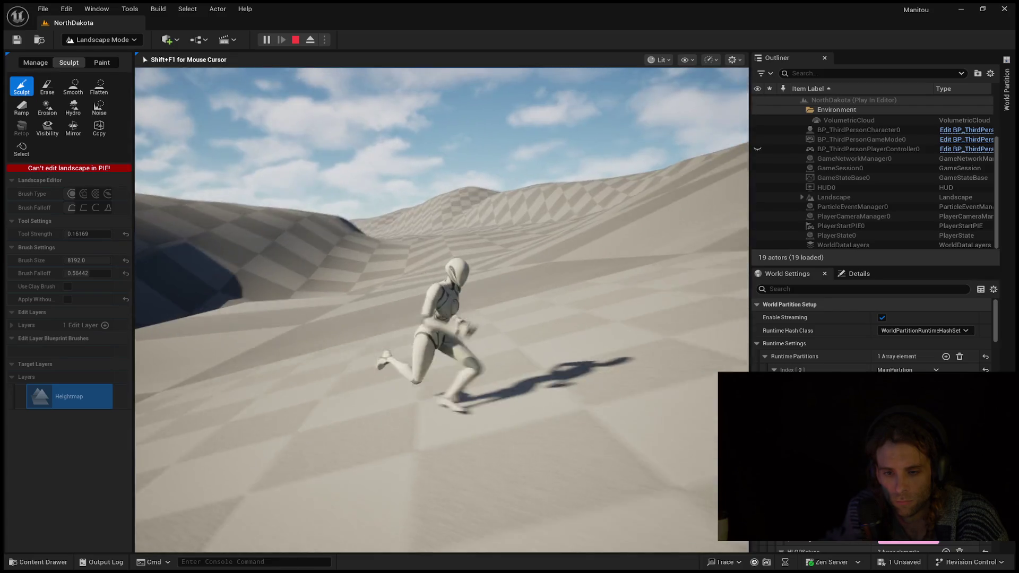
key(w)
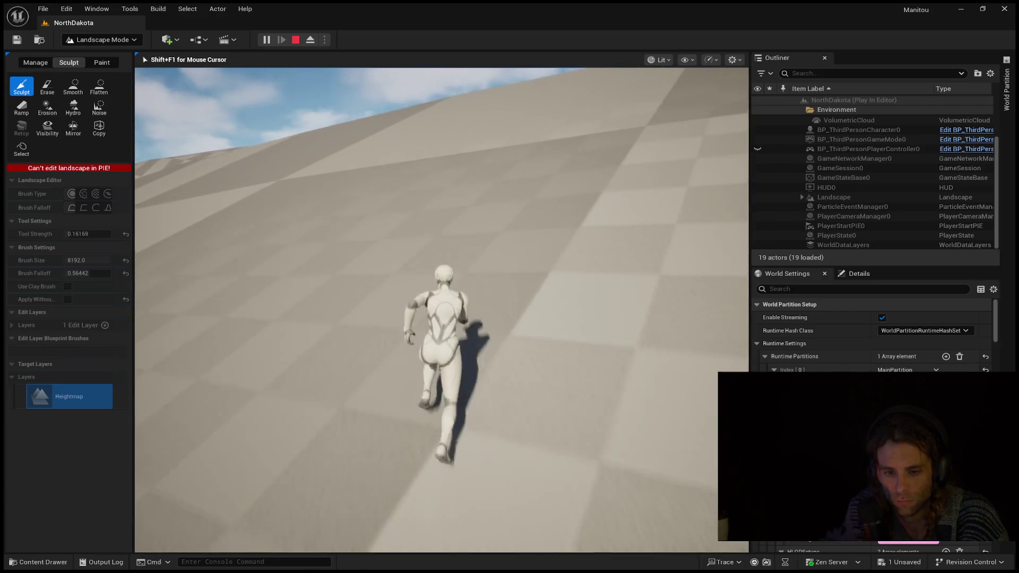
key(w)
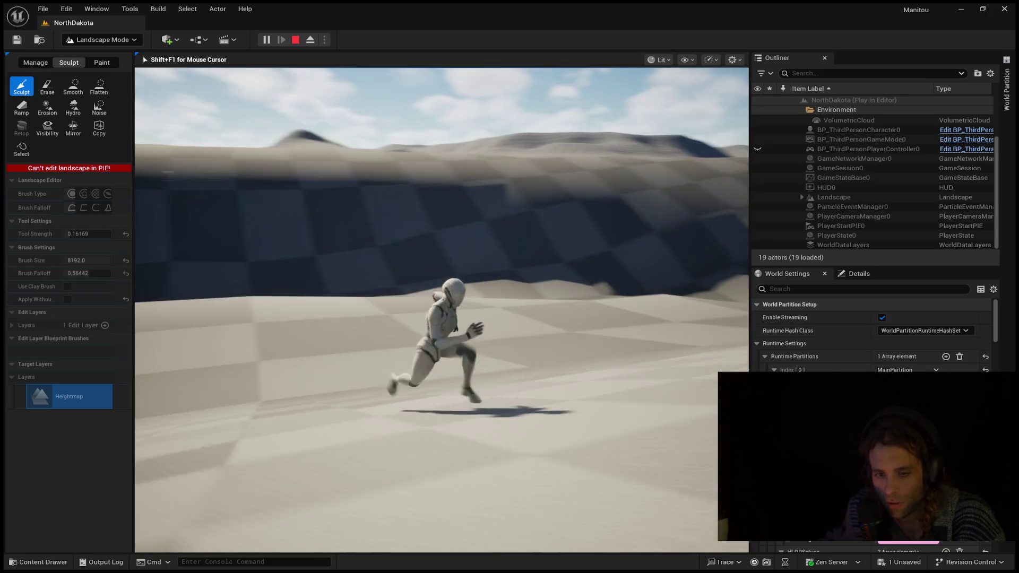
key(w)
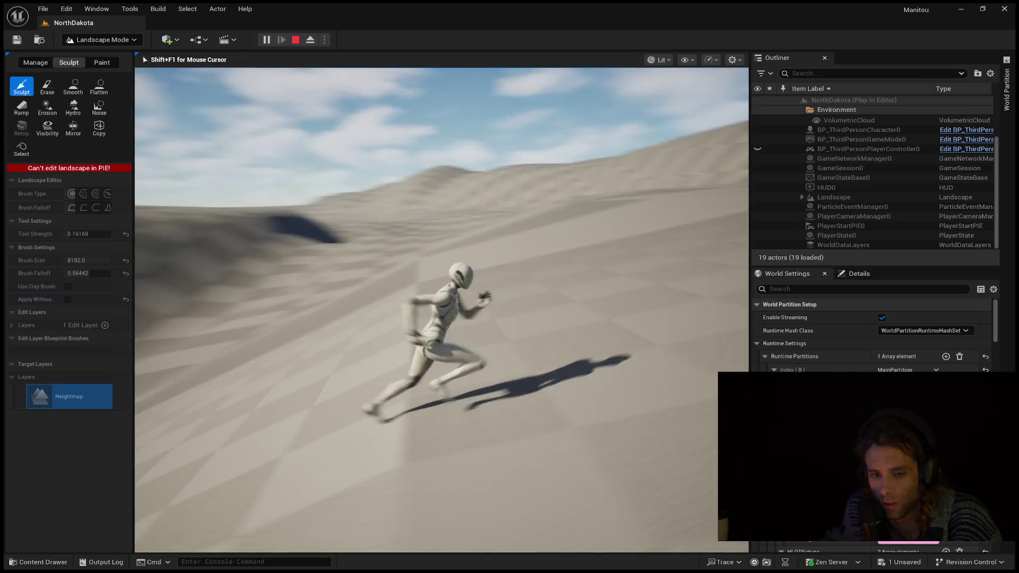
key(Escape)
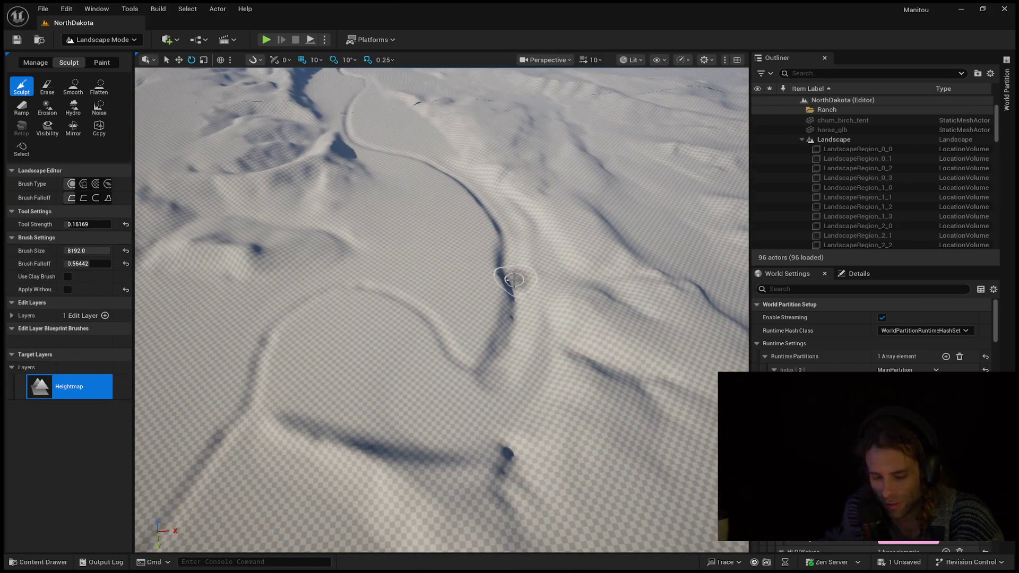
- Save the level and return to the Sculpt tools via the Manage tab
key(ctrl+s)
click(514, 295)
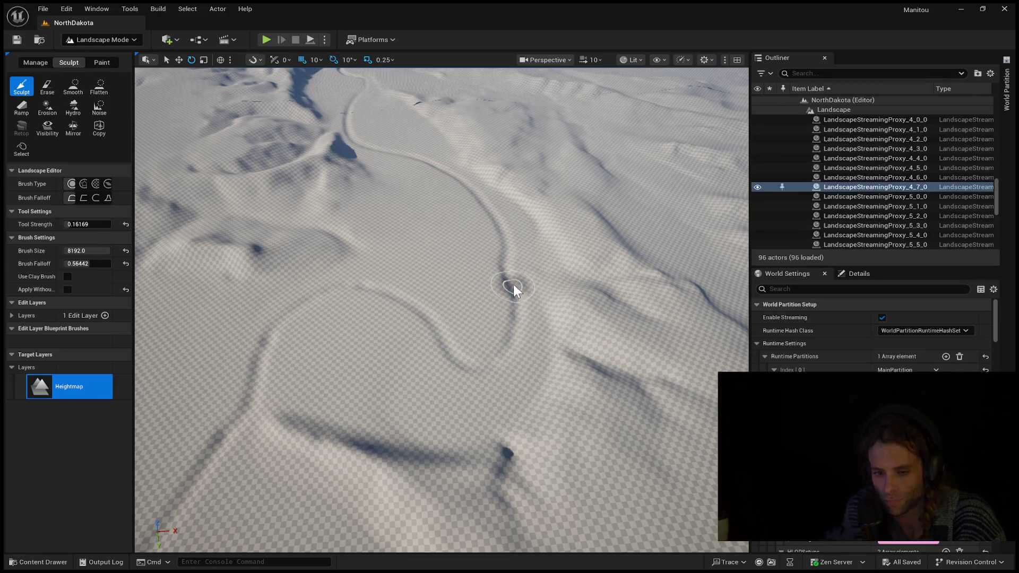
click(43, 63)
click(67, 62)
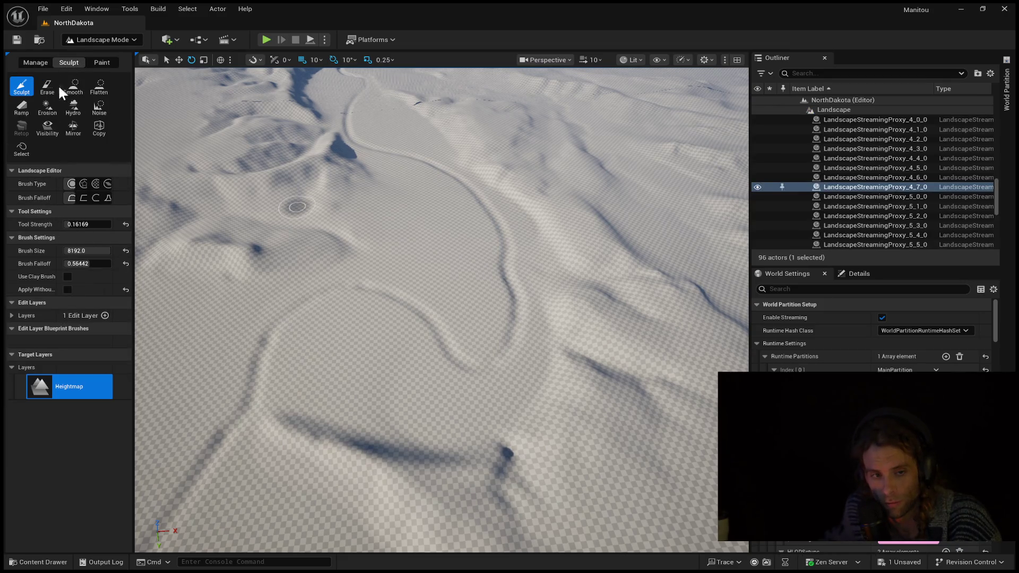
- Level the dark diagonal groove in the foreground terrain with the Flatten tool
click(98, 91)
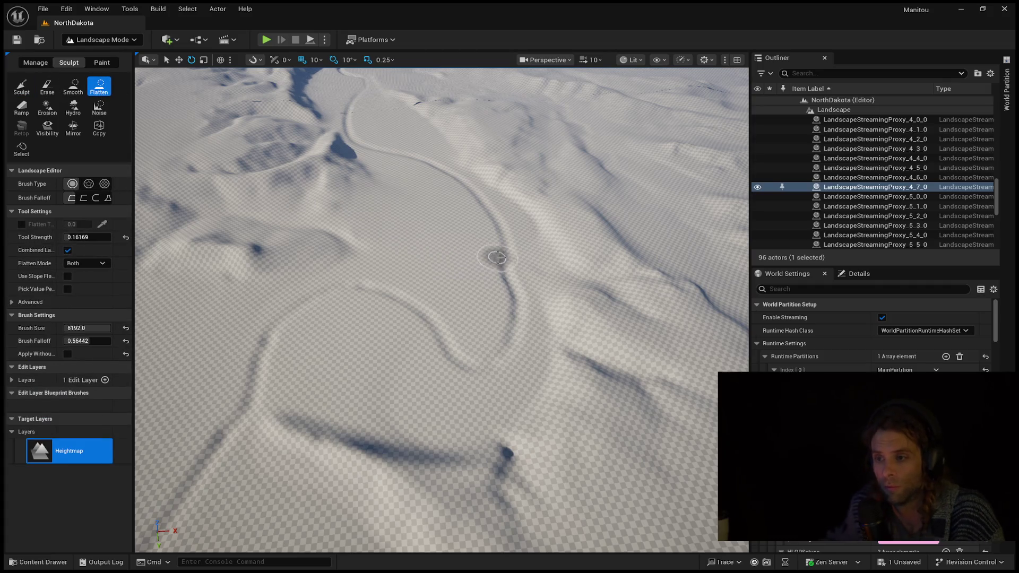
drag(481, 259, 390, 210)
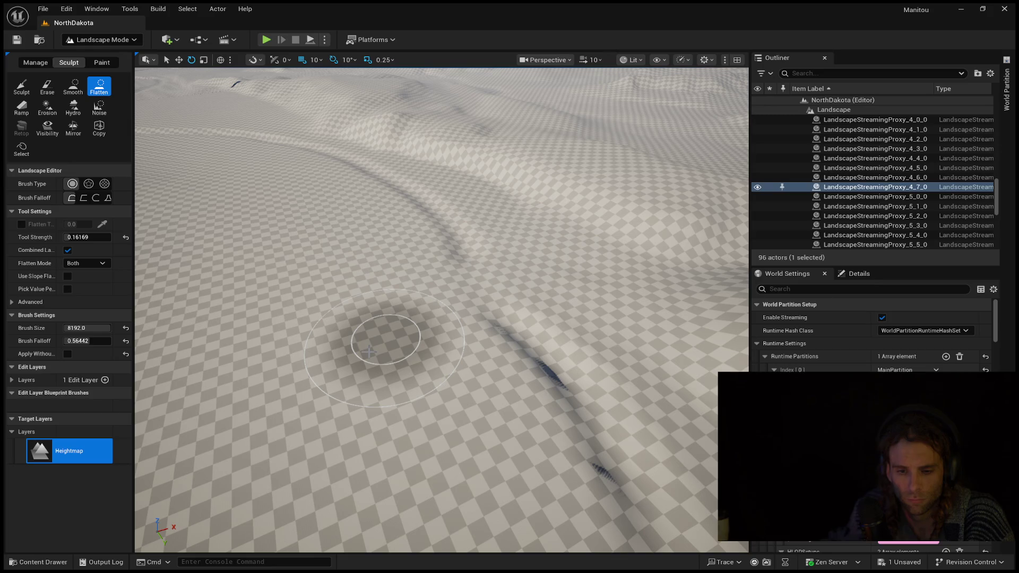
mouse_move(416, 348)
mouse_down()
mouse_move(507, 340)
mouse_move(580, 353)
mouse_move(553, 416)
mouse_move(539, 340)
mouse_move(432, 250)
mouse_move(457, 237)
mouse_move(392, 212)
mouse_move(430, 211)
mouse_move(341, 170)
mouse_move(391, 193)
mouse_move(488, 325)
mouse_up()
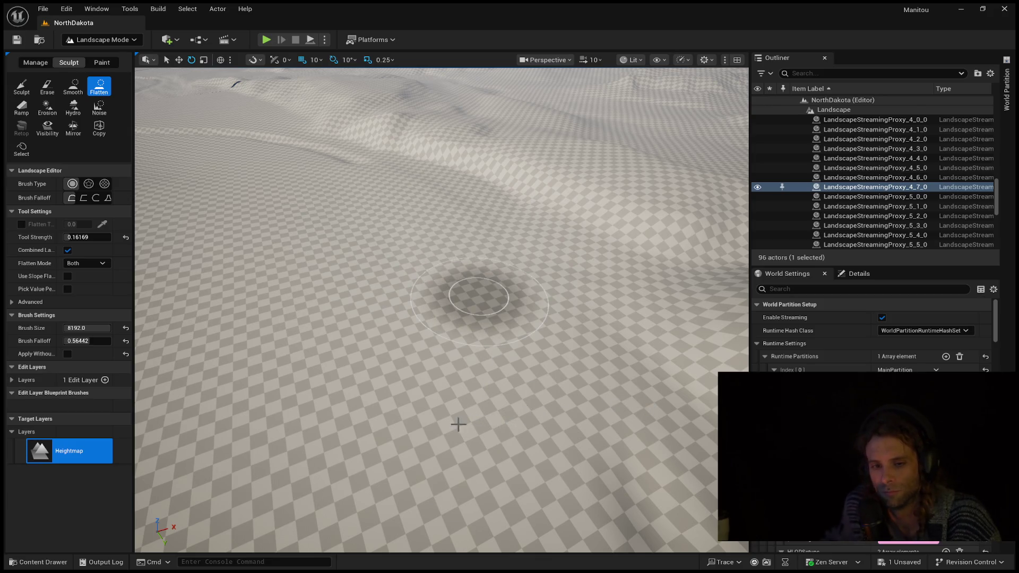
right_click(448, 428)
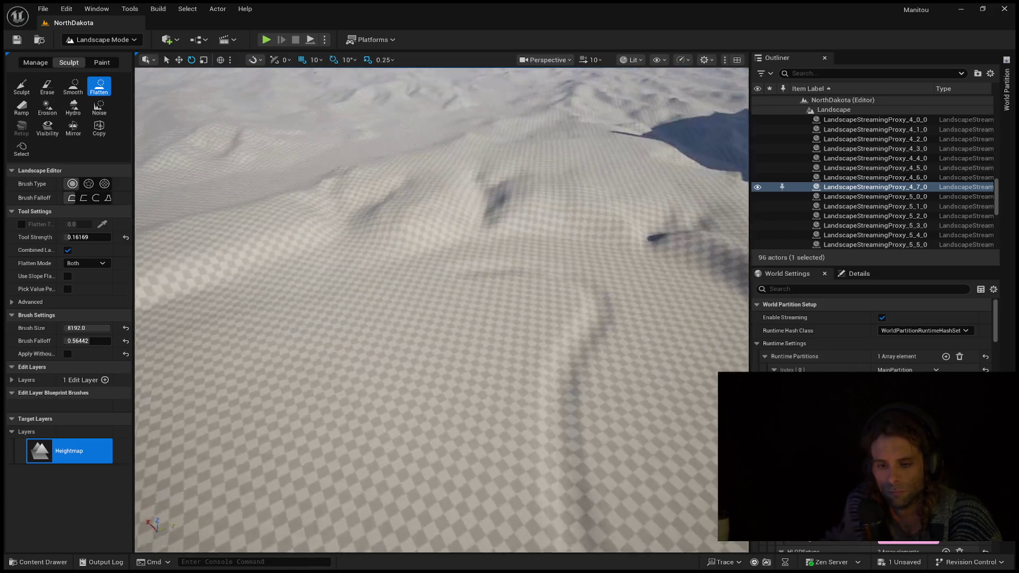
right_click(444, 365)
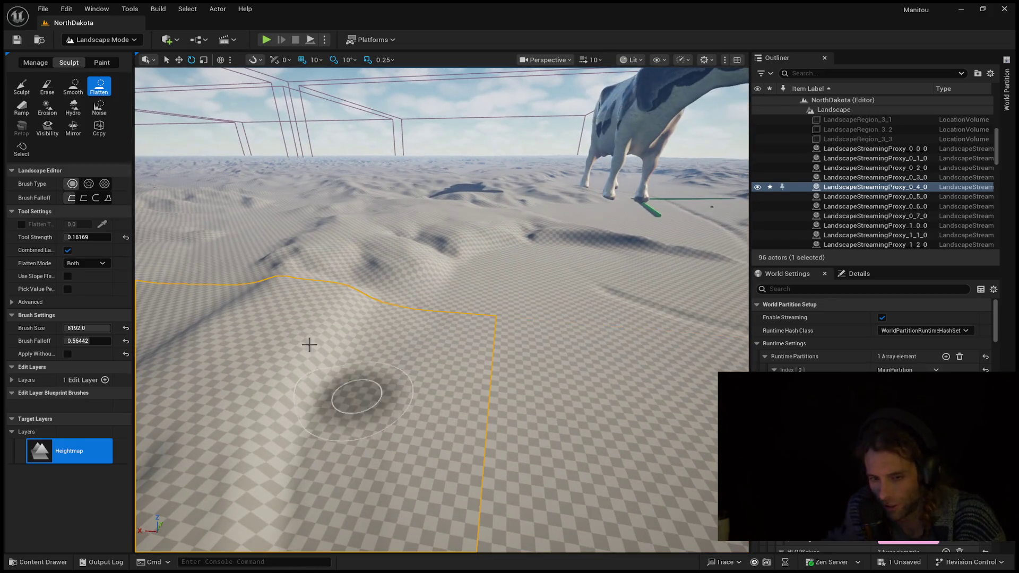
click(31, 85)
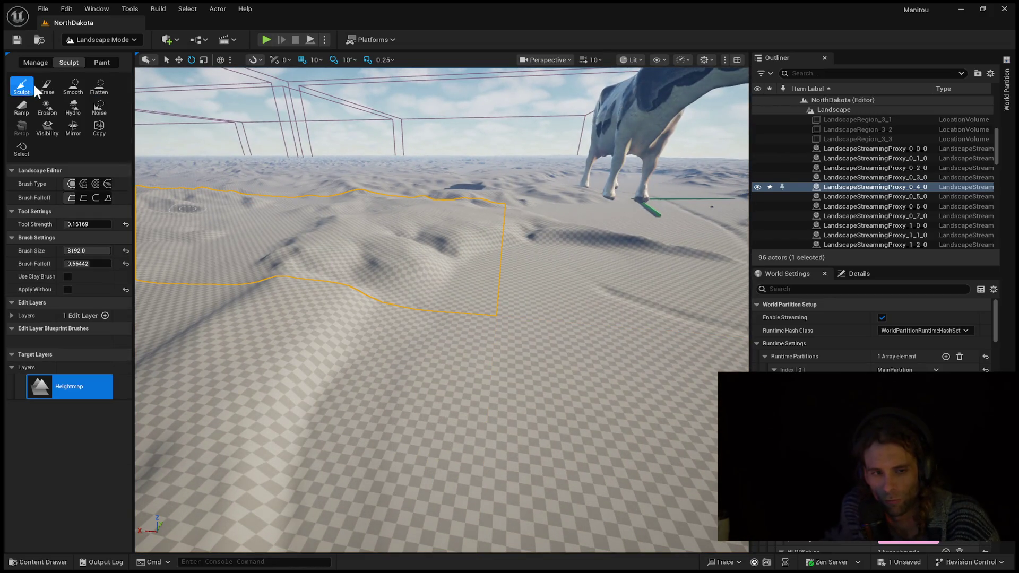
- Shrink the Sculpt brush from 8192 to about 1597 units at roughly 0.106 strength
mouse_move(88, 250)
mouse_down()
mouse_move(74, 250)
mouse_move(101, 250)
mouse_up()
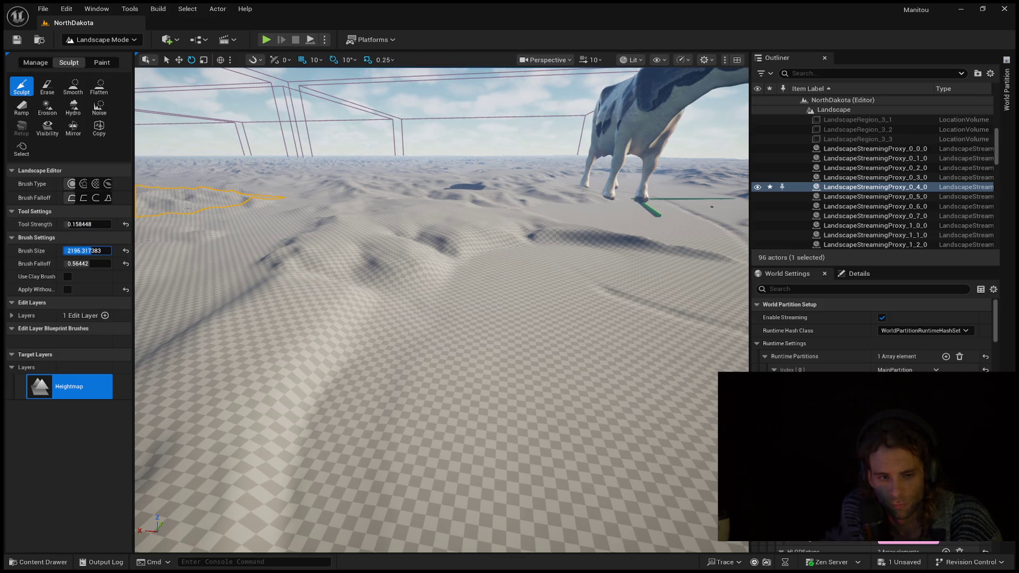
drag(80, 224, 75, 251)
click(84, 224)
click(91, 250)
key(ctrl+z)
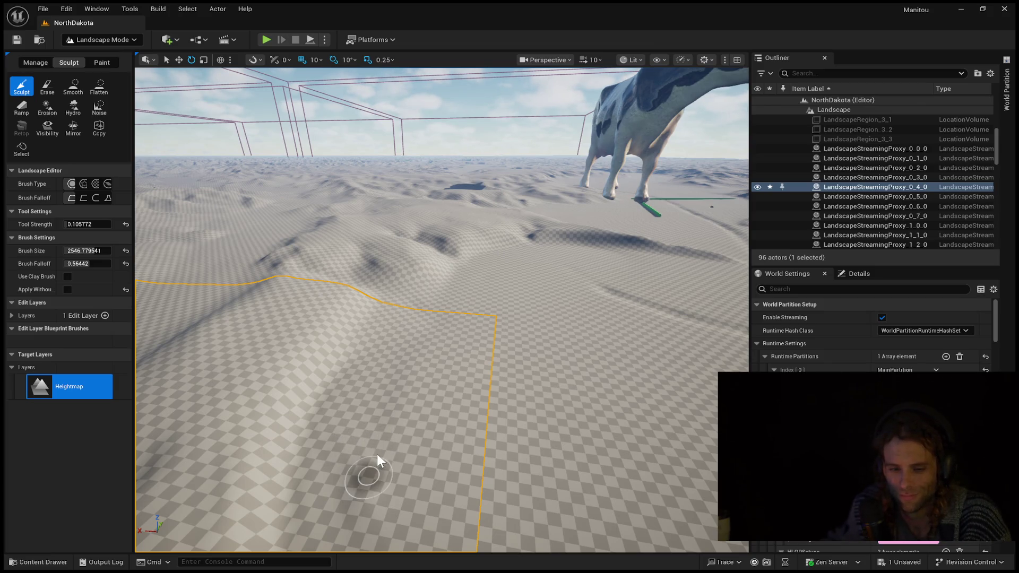
mouse_move(353, 478)
mouse_down()
mouse_move(344, 526)
mouse_move(352, 479)
mouse_up()
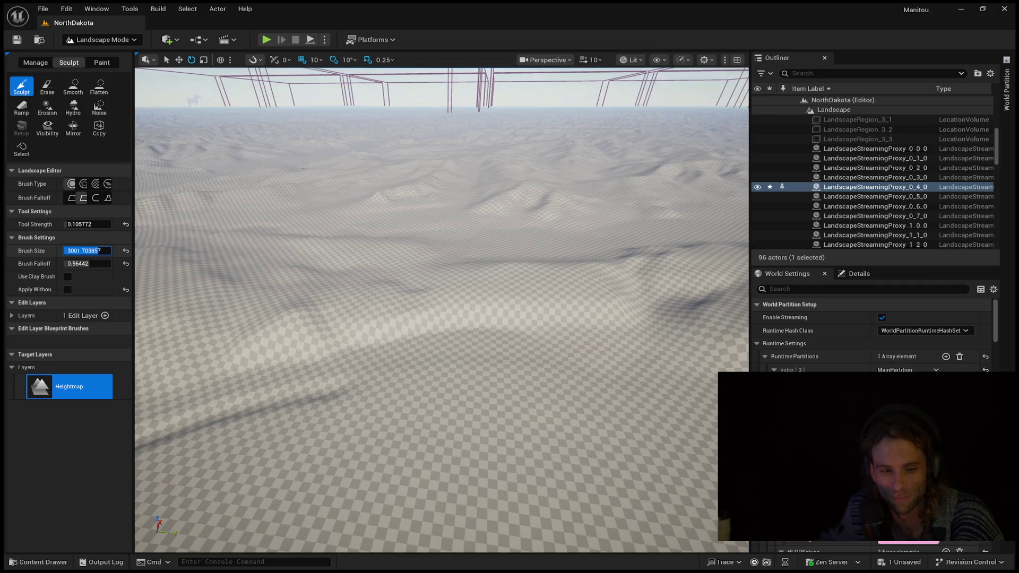
drag(87, 250, 63, 251)
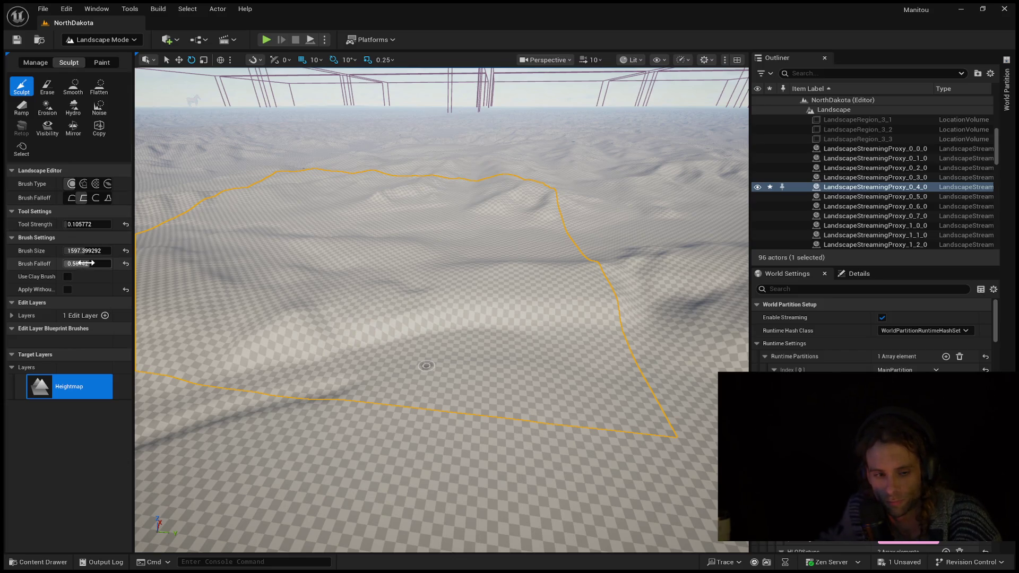
- Set the Sculpt brush size to 1845.57 and the tool strength to 0.1876
mouse_move(85, 251)
mouse_down()
mouse_move(99, 251)
mouse_move(91, 224)
mouse_up()
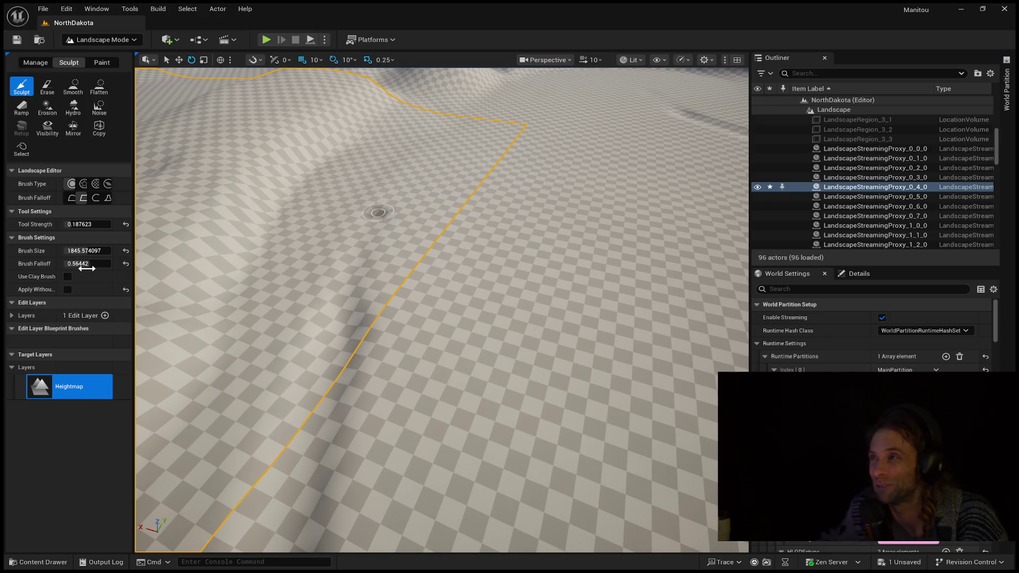
key(shift+Tab)
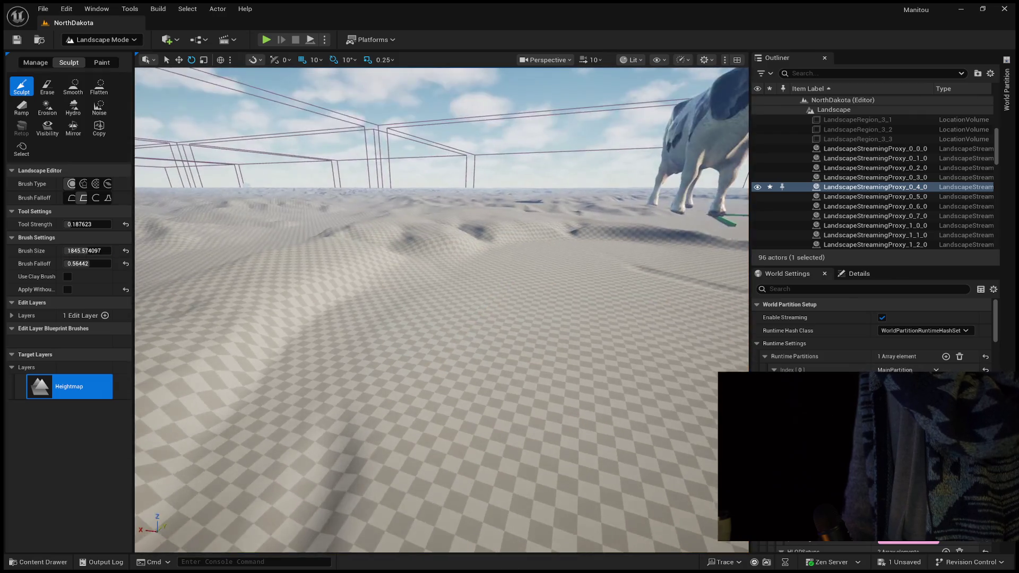
scroll(511, 343, down, 5)
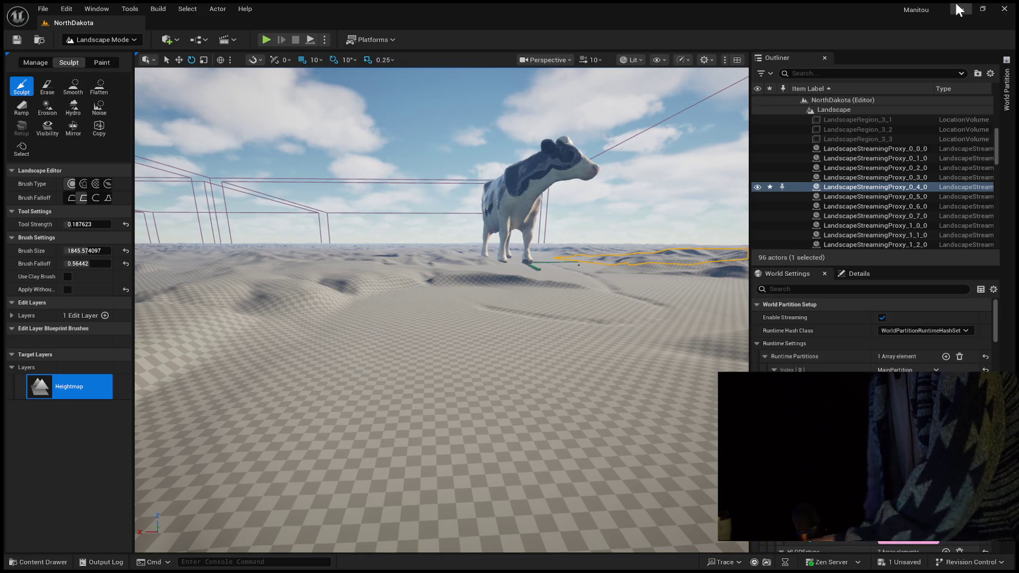
right_click(467, 186)
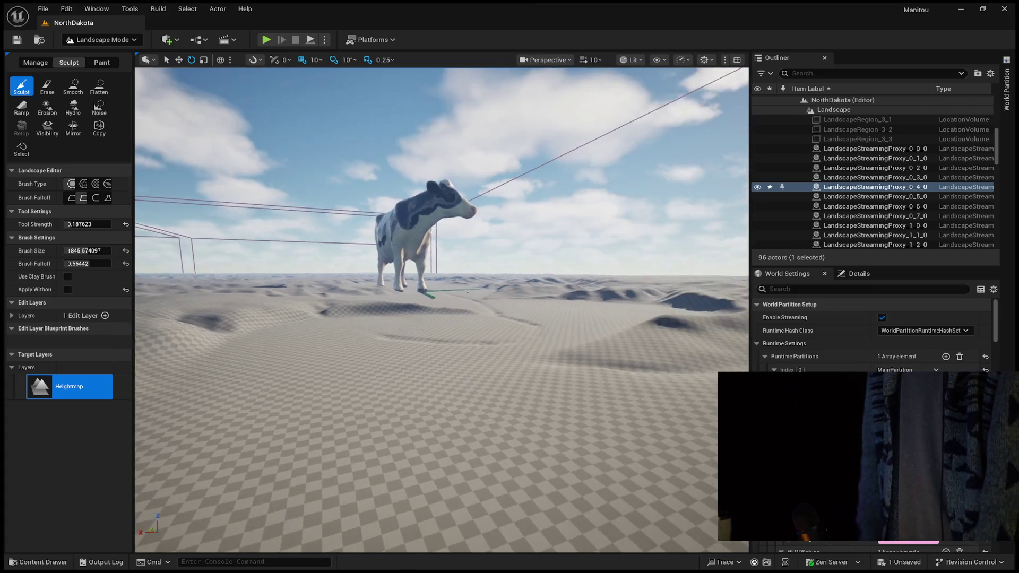
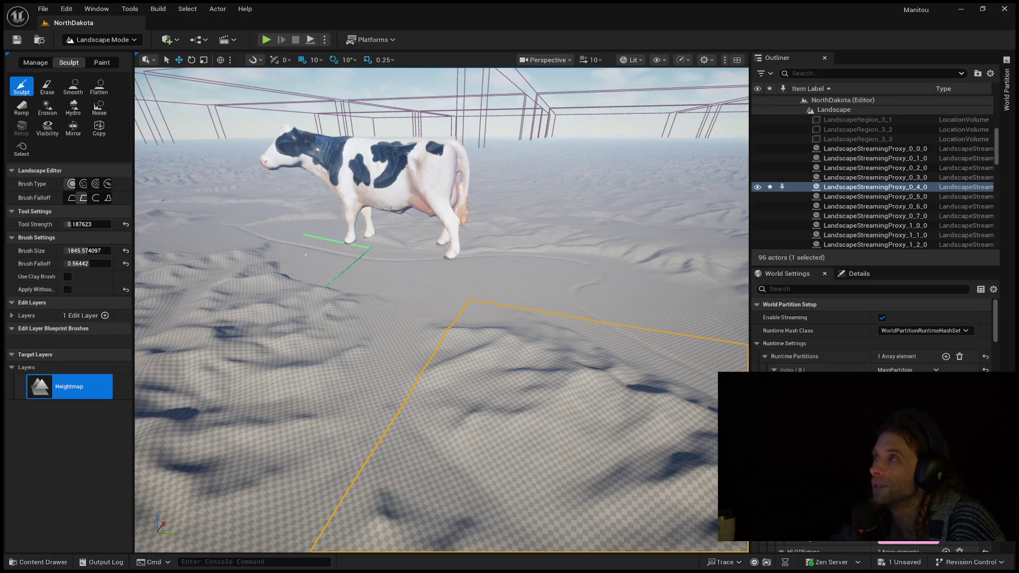
- Bring the Fairlanes game window to the front over the Unreal viewport
key(alt+Tab)
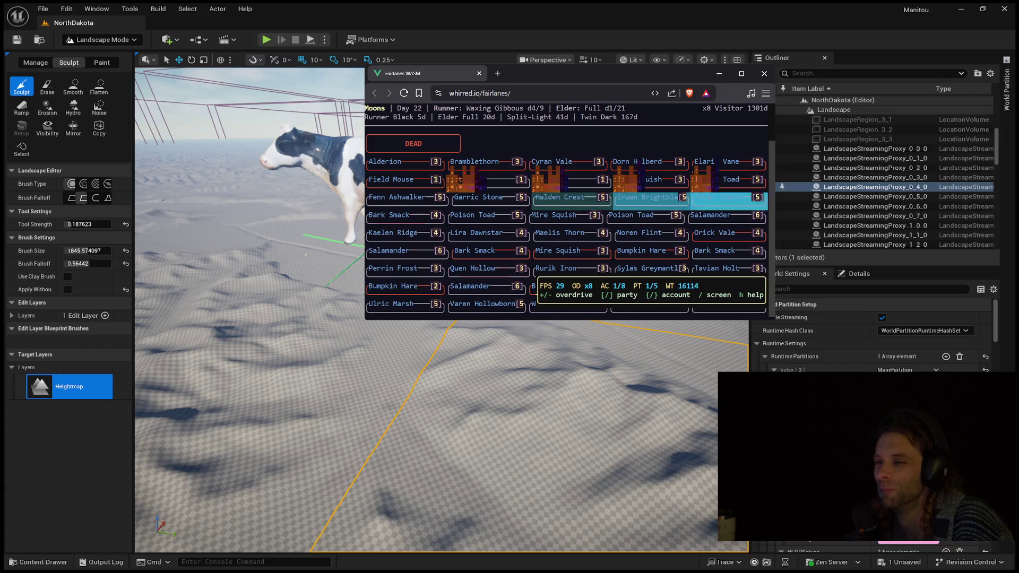
- Maximize the Fairlanes window to show the combat log, then shrink it back to compact size
key(super+Up)
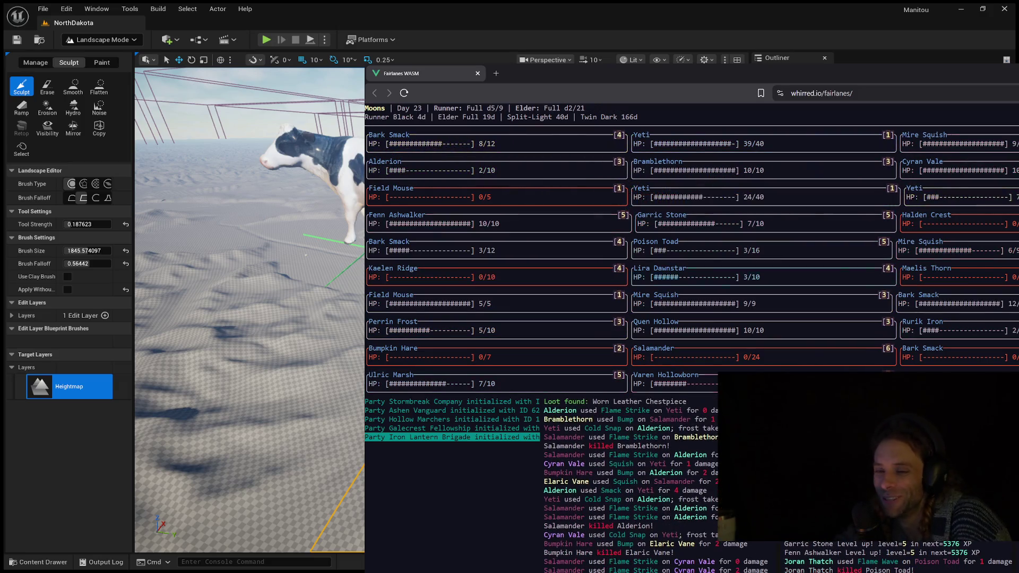
key(super+Down)
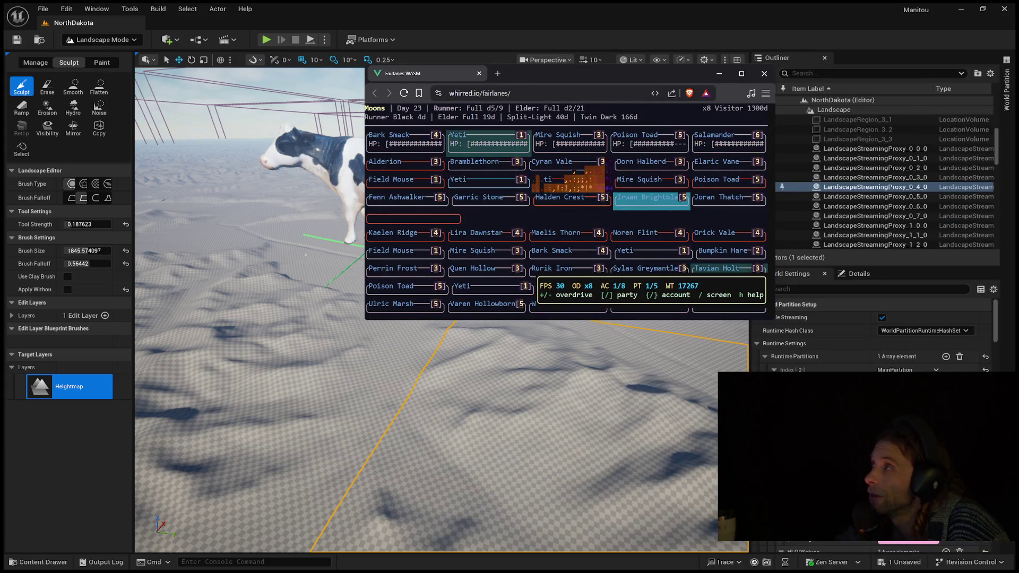
key(super+Up)
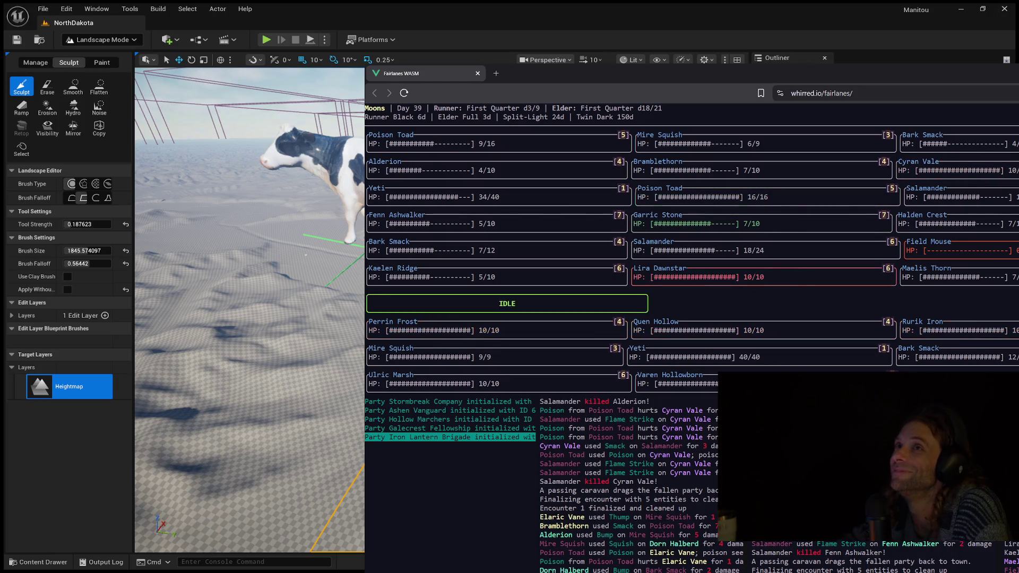
key(super+Down)
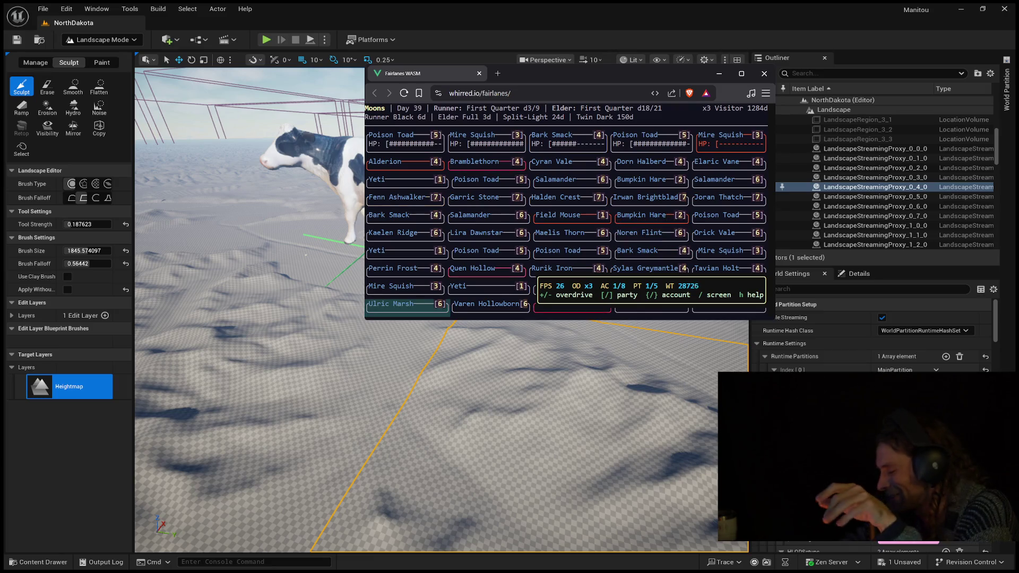
key(super+Up)
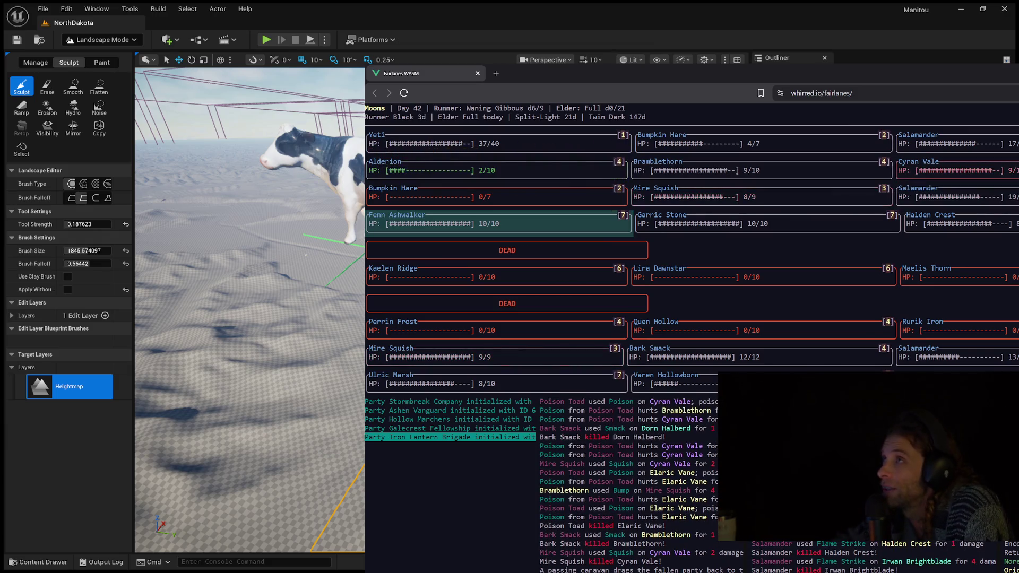
key(super+Down)
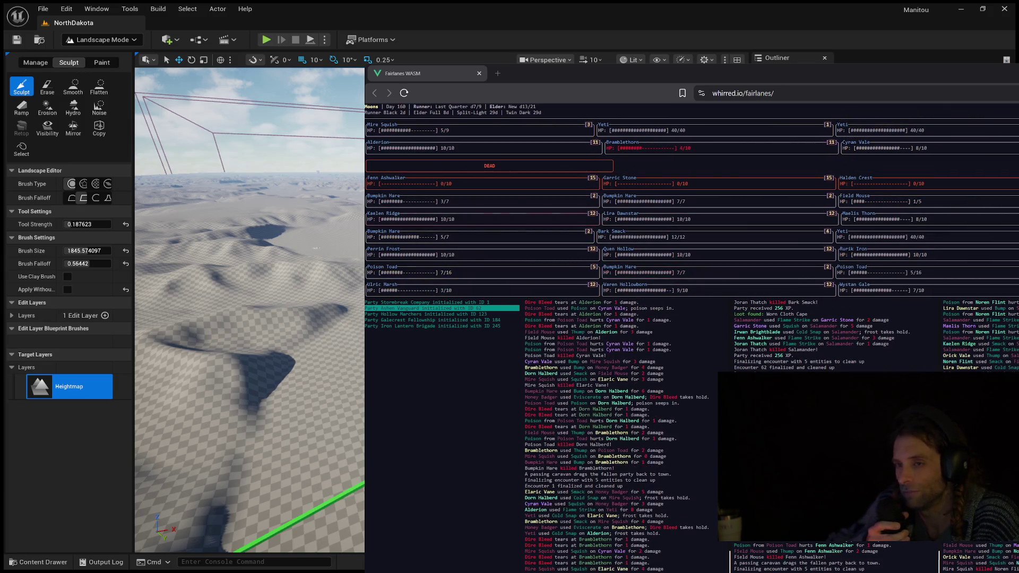
- Switch the Unreal Editor from Landscape Mode to Selection Mode with Shift+1
key(shift+1)
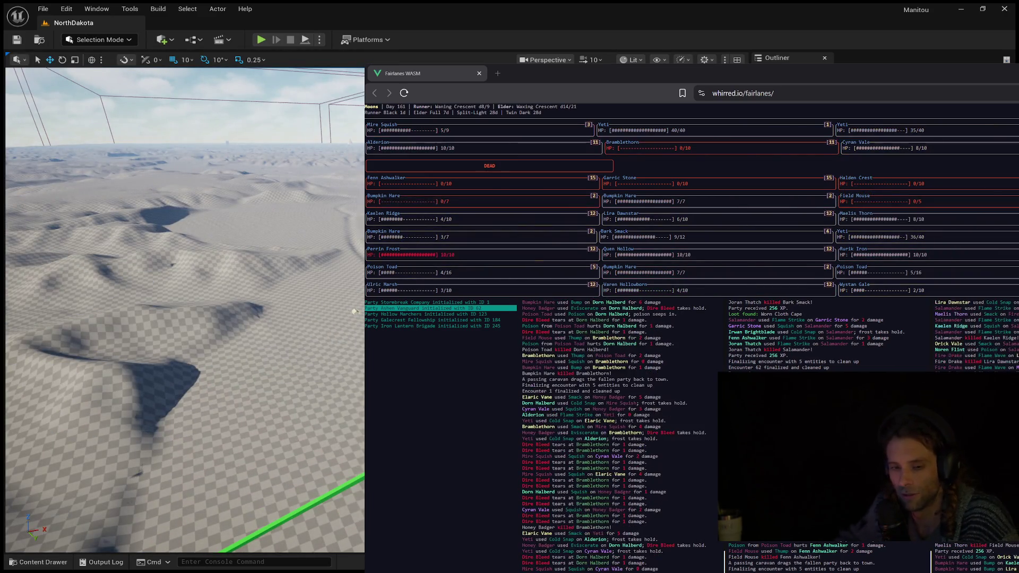
- Zoom around the sculpted North Dakota dunes and tilt the view up toward the horizon and sky
scroll(358, 273, up, 3)
scroll(255, 313, down, 3)
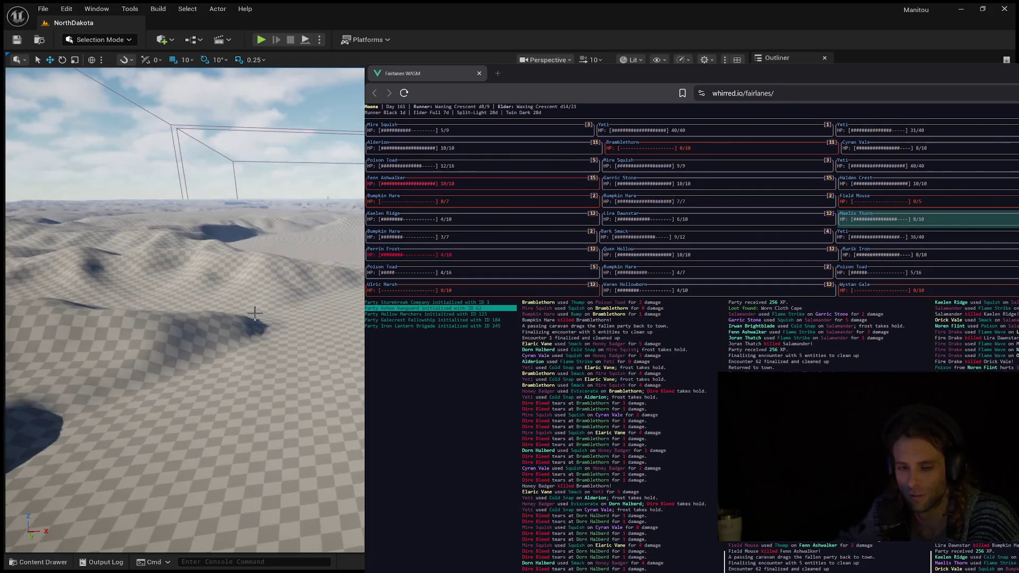
scroll(255, 313, up, 5)
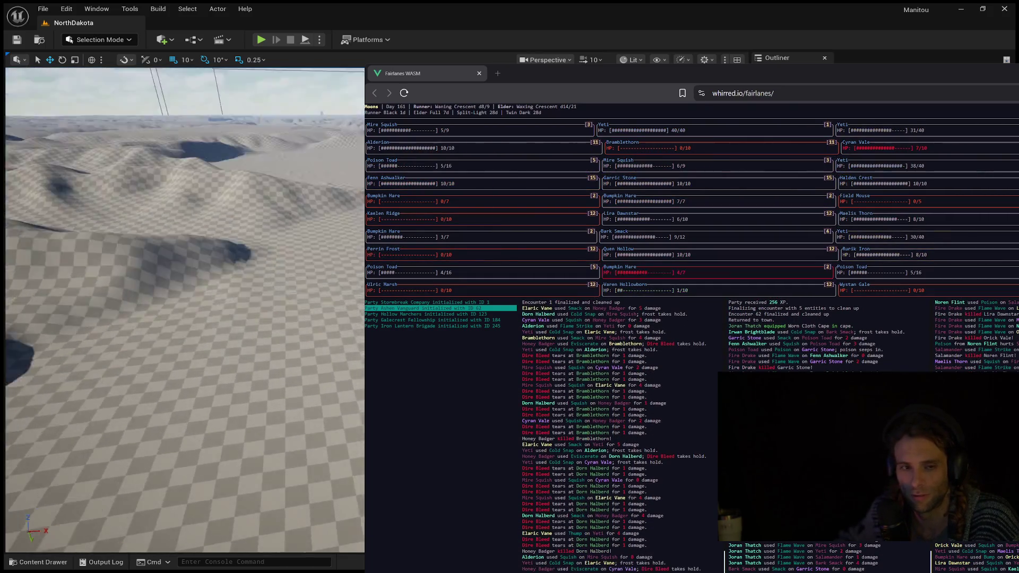
drag(314, 318, 314, 319)
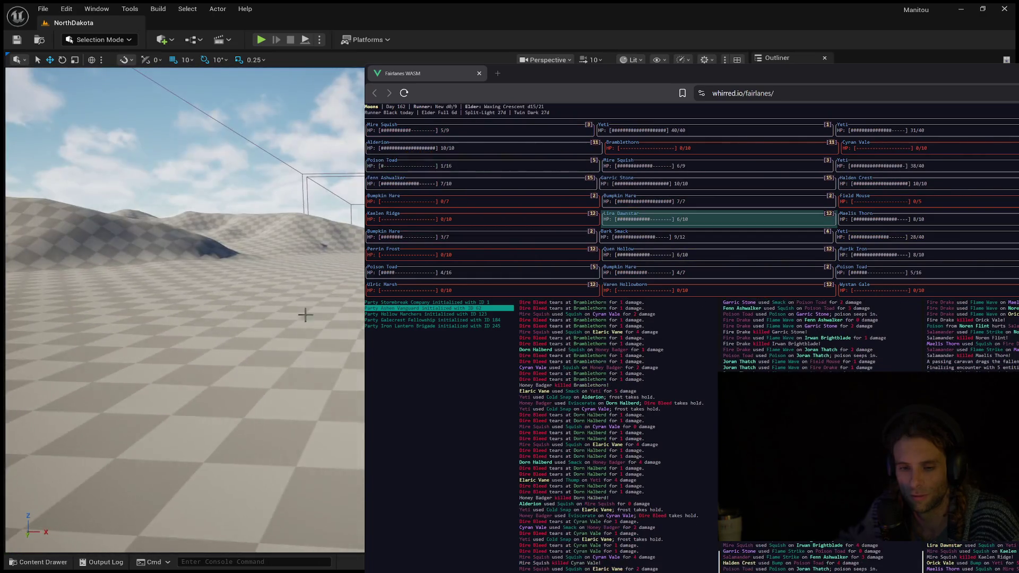
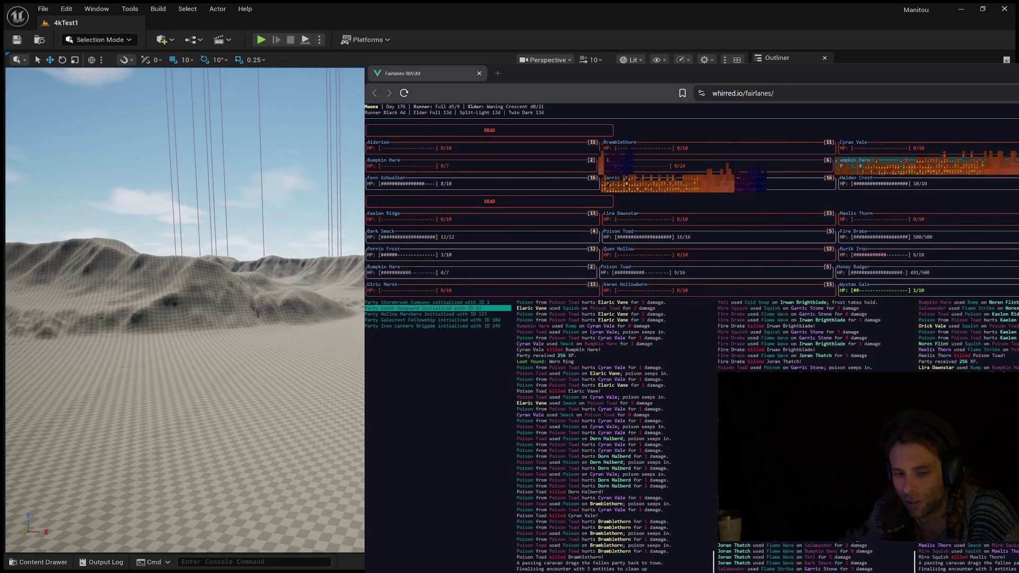
- Select the terrain, launch Play In Editor with Alt+P, and take control of the running game
click(159, 272)
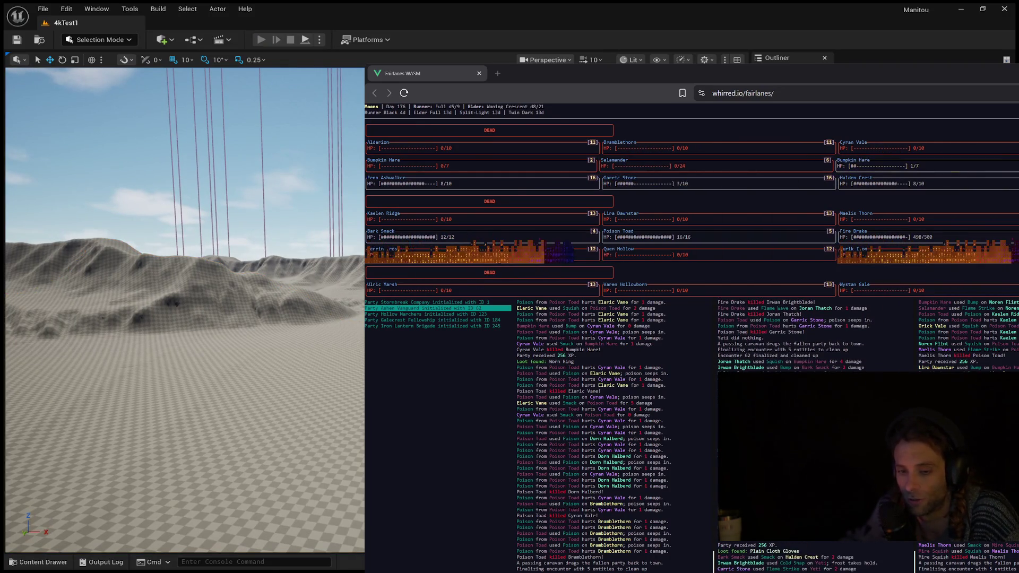
key(alt+p)
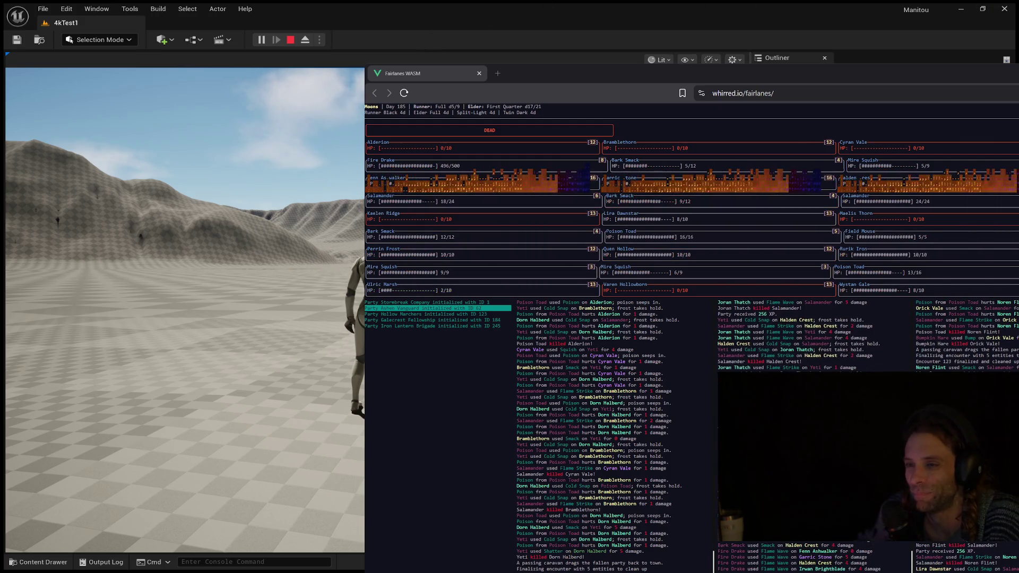
click(185, 309)
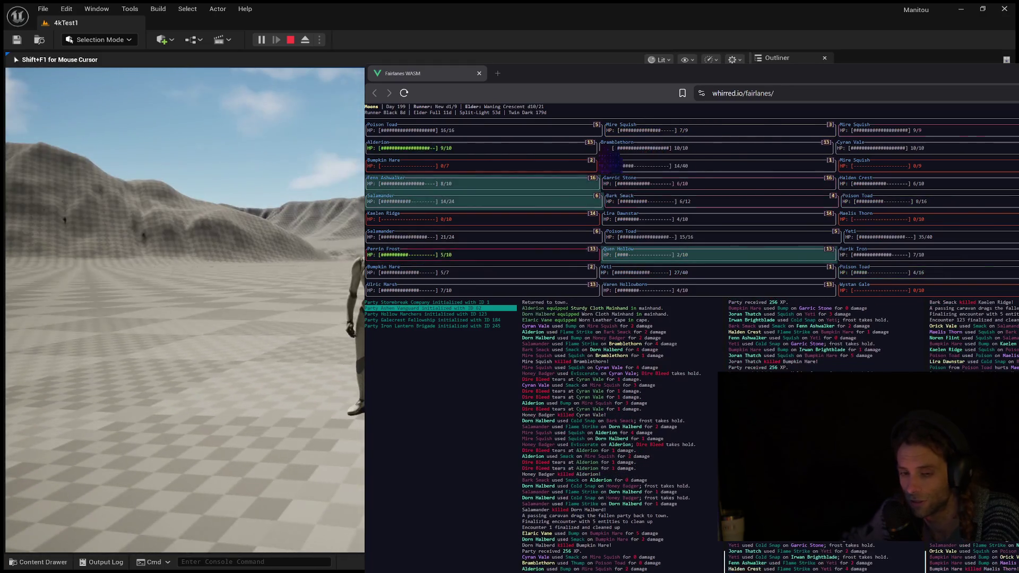
- Press Esc to stop Play In Editor and return to the 4kTest1 editor viewport
key(Escape)
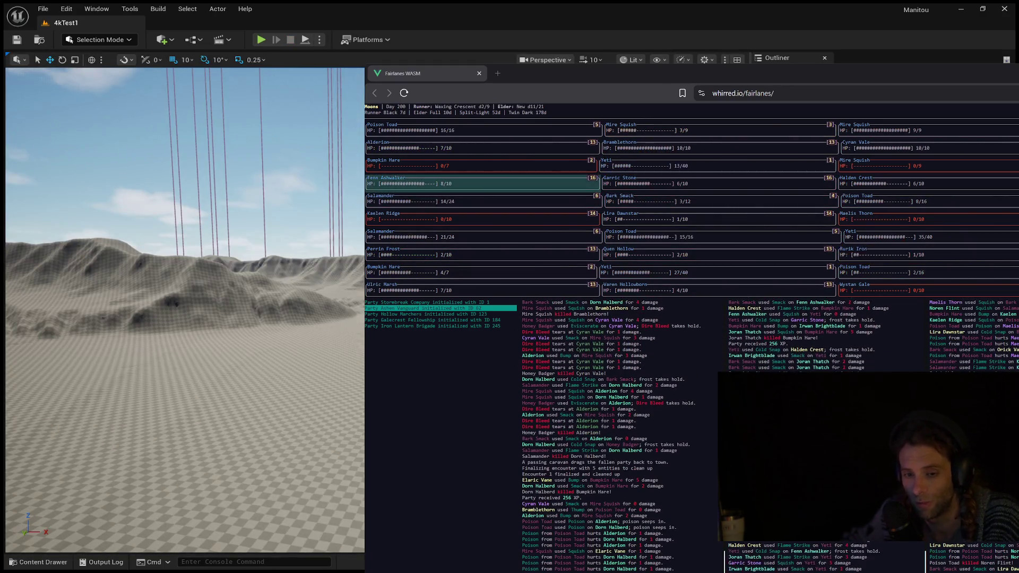